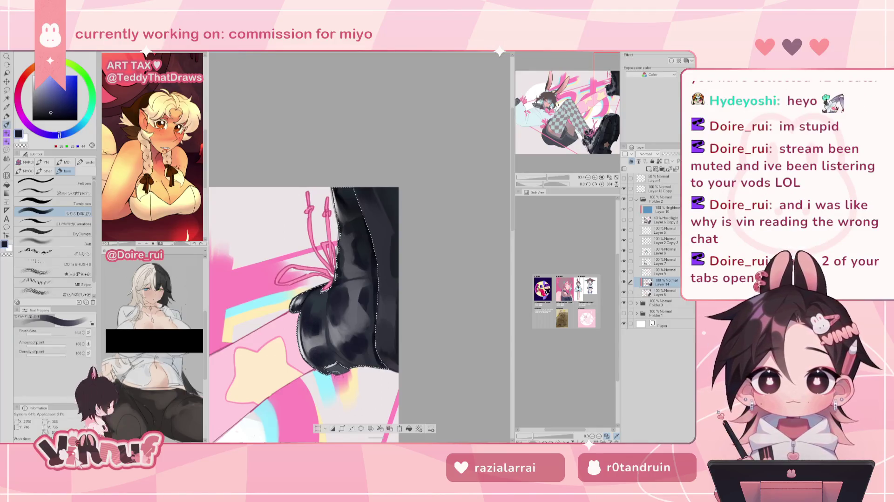
# Step: Sample dark navy and mid grey tones from the boot, toggling between eraser and brush
pyautogui.keyDown('alt'); pyautogui.click(338, 297); pyautogui.keyUp('alt')
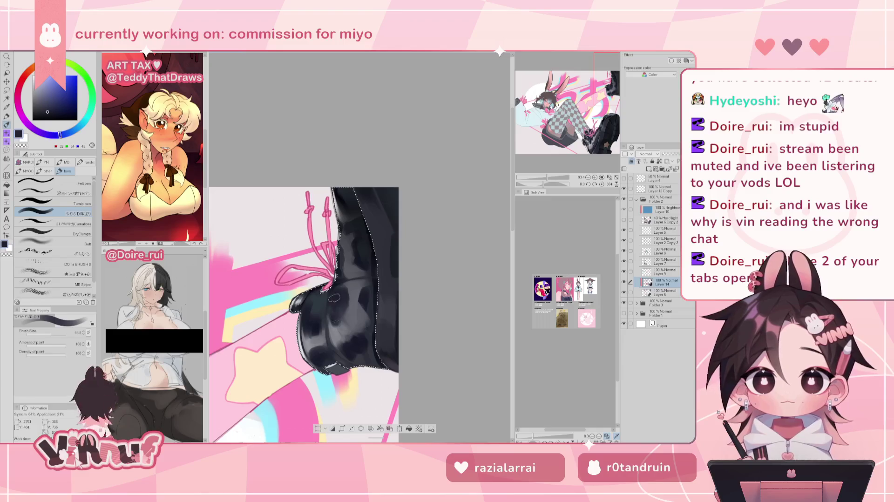
pyautogui.press('e')
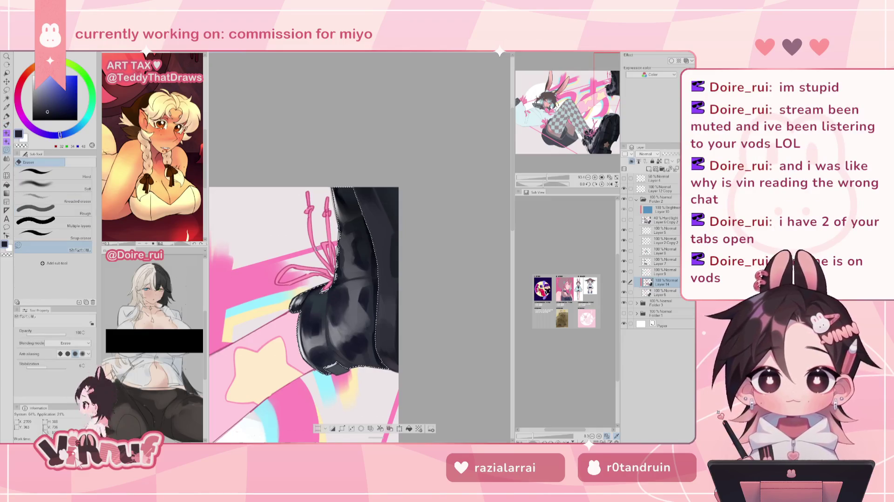
pyautogui.press('b')
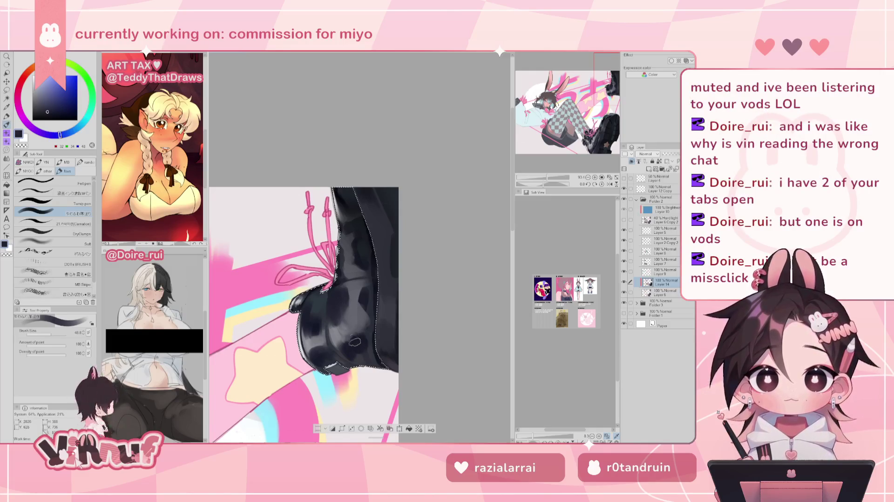
pyautogui.keyDown('alt'); pyautogui.click(353, 336); pyautogui.keyUp('alt')
pyautogui.keyDown('alt'); pyautogui.click(345, 325); pyautogui.keyUp('alt')
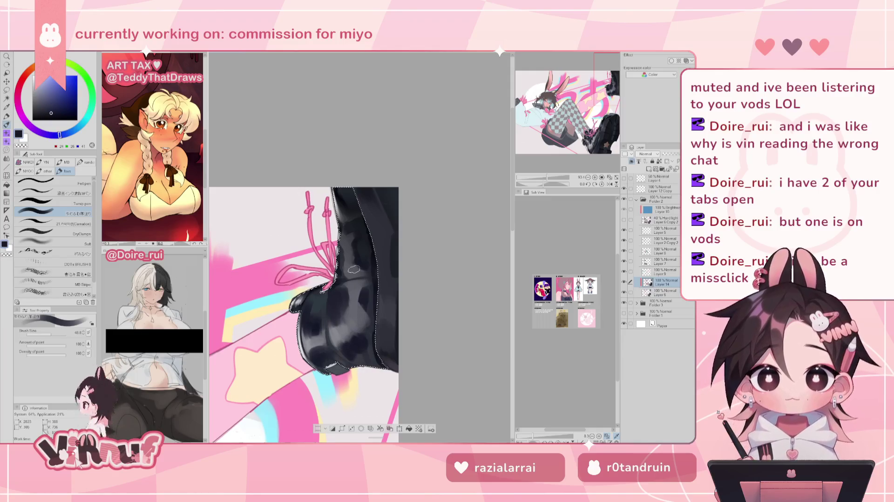
pyautogui.keyDown('alt'); pyautogui.click(350, 333); pyautogui.keyUp('alt')
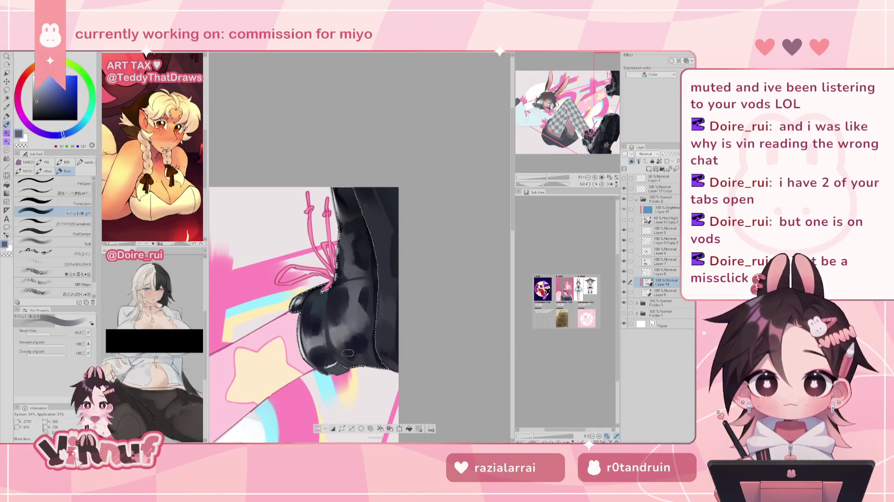
pyautogui.keyDown('alt'); pyautogui.click(323, 345); pyautogui.keyUp('alt')
# Step: Shrink the brush to about 12.3 and paint a thin dark stroke along the boot's left edge
pyautogui.moveTo(323, 345); pyautogui.dragTo(326, 326)
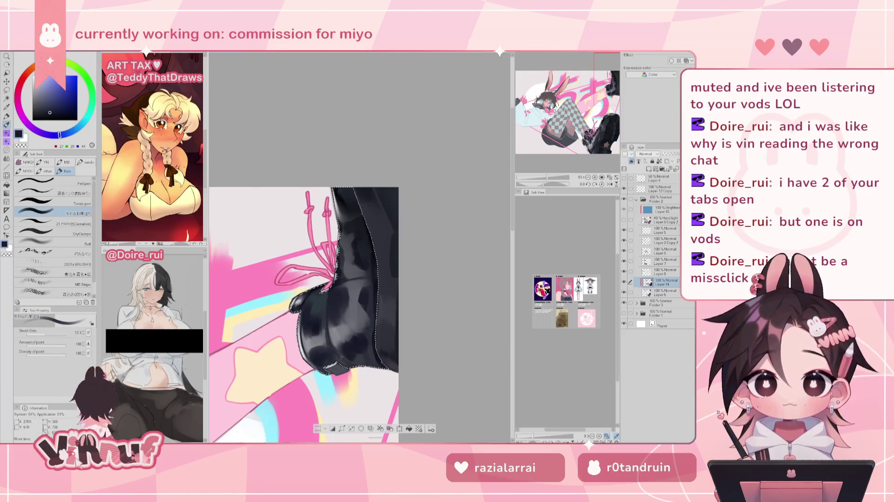
pyautogui.moveTo(326, 339); pyautogui.dragTo(326, 315)
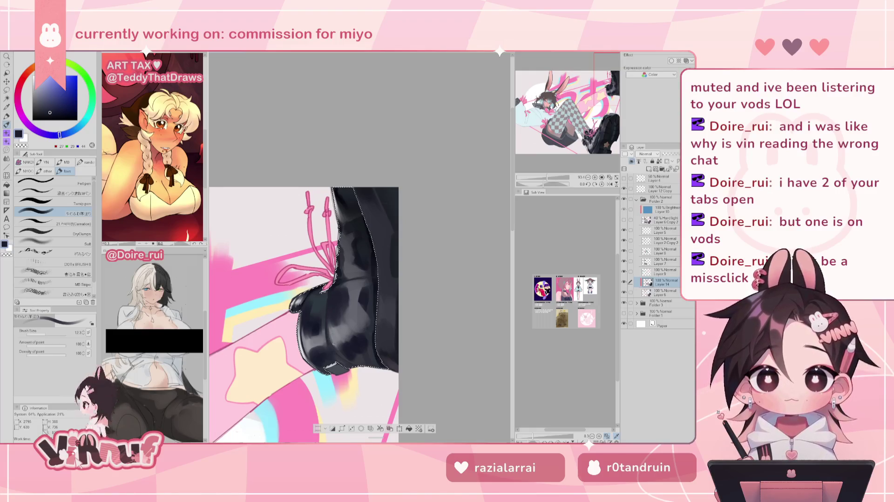
pyautogui.keyDown('alt'); pyautogui.click(335, 342); pyautogui.keyUp('alt')
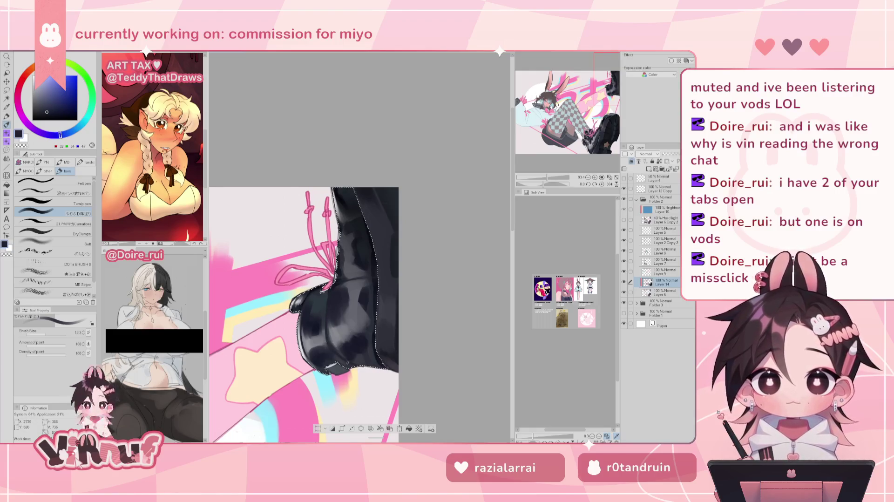
pyautogui.keyDown('alt'); pyautogui.click(349, 344); pyautogui.keyUp('alt')
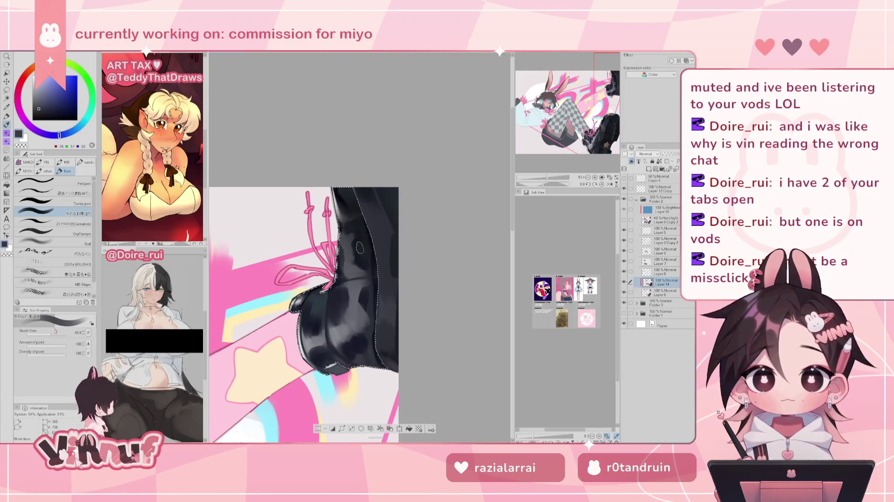
pyautogui.keyDown('alt'); pyautogui.click(359, 351); pyautogui.keyUp('alt')
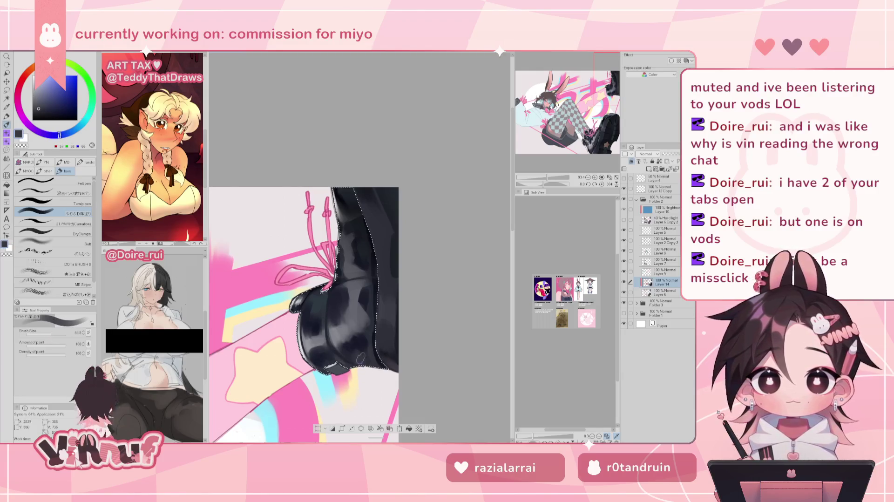
pyautogui.keyDown('alt'); pyautogui.click(362, 359); pyautogui.keyUp('alt')
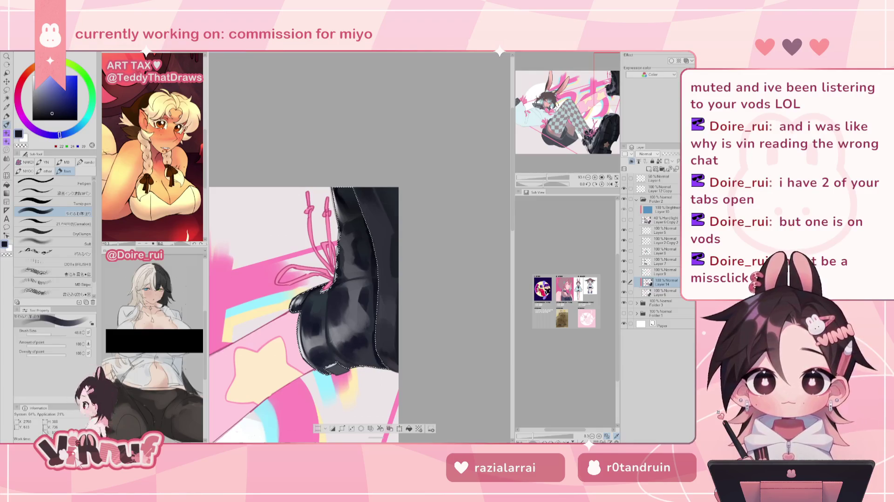
pyautogui.scroll(-3, 369, 331)
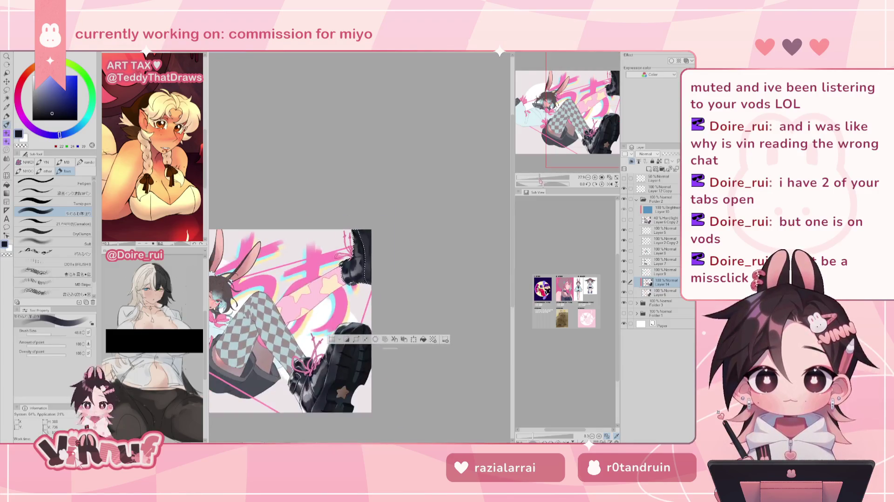
pyautogui.press('h')
pyautogui.press('h')
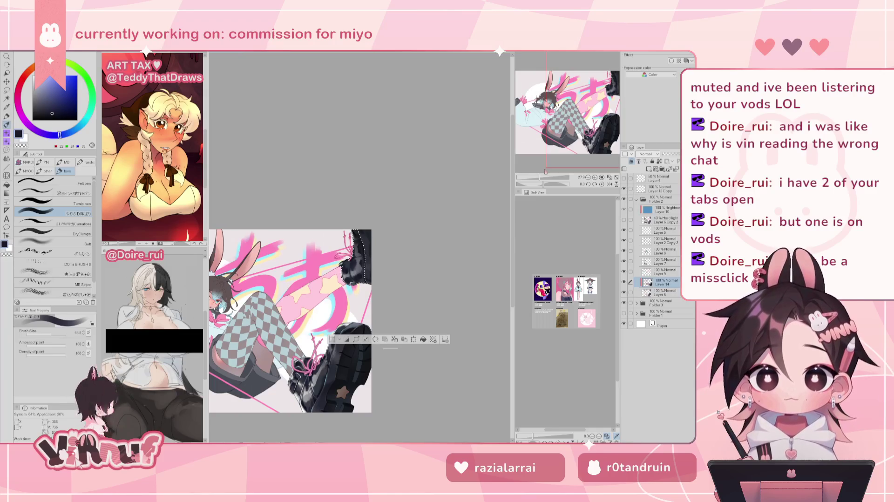
pyautogui.hotkey('ctrl', '+')
pyautogui.scroll(1, 292, 332)
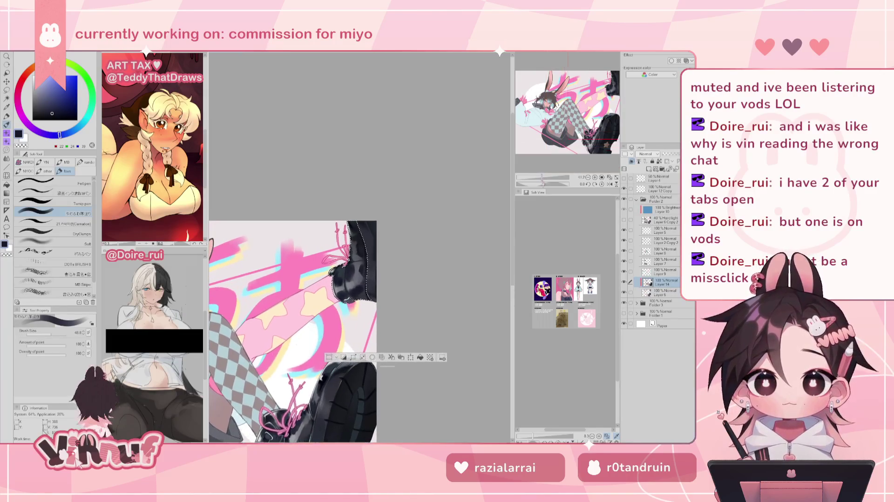
pyautogui.keyDown('alt'); pyautogui.click(356, 288); pyautogui.keyUp('alt')
pyautogui.keyDown('alt'); pyautogui.click(357, 298); pyautogui.keyUp('alt')
pyautogui.keyDown('alt'); pyautogui.click(353, 290); pyautogui.keyUp('alt')
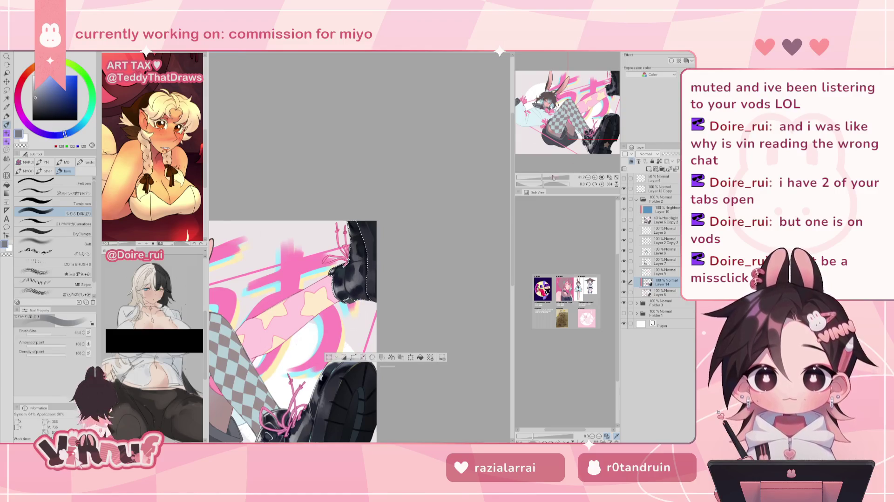
pyautogui.scroll(3, 360, 278)
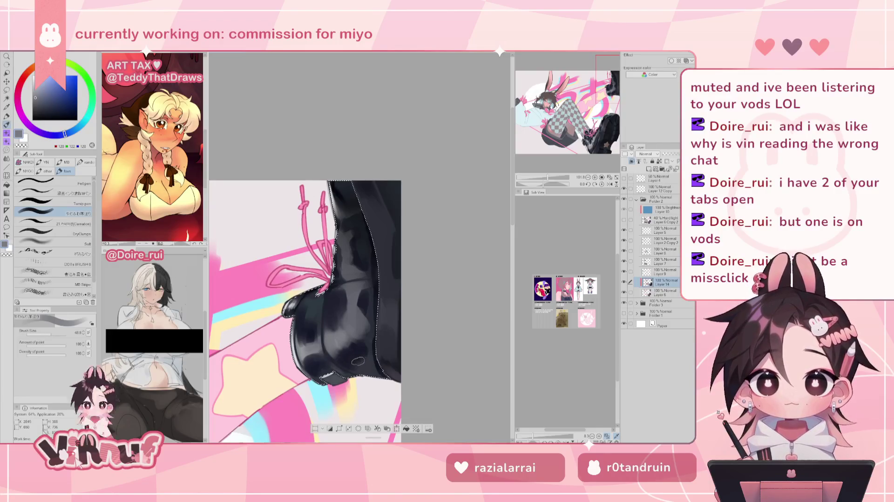
# Step: Lower the brush to size 8 and paint a short dark navy stroke on the boot edge
pyautogui.keyDown('alt'); pyautogui.click(367, 371); pyautogui.keyUp('alt')
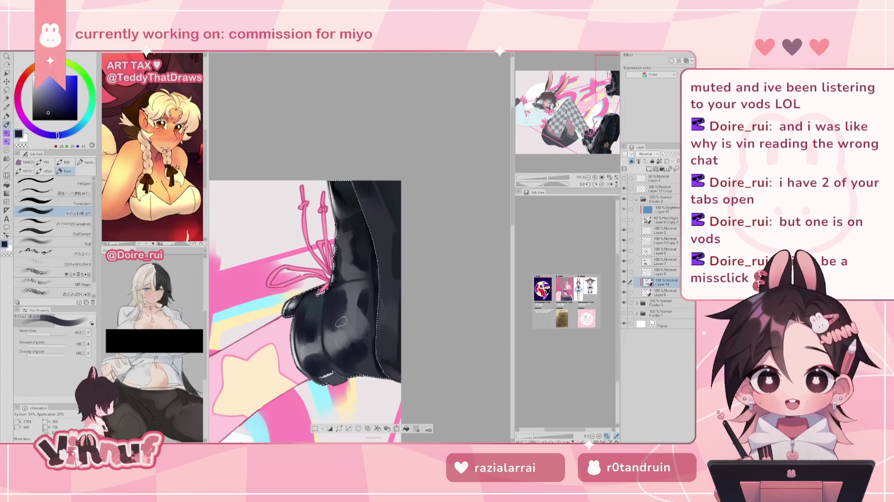
pyautogui.press('[')
pyautogui.press('[')
pyautogui.press('[')
pyautogui.keyDown('alt'); pyautogui.click(319, 338); pyautogui.keyUp('alt')
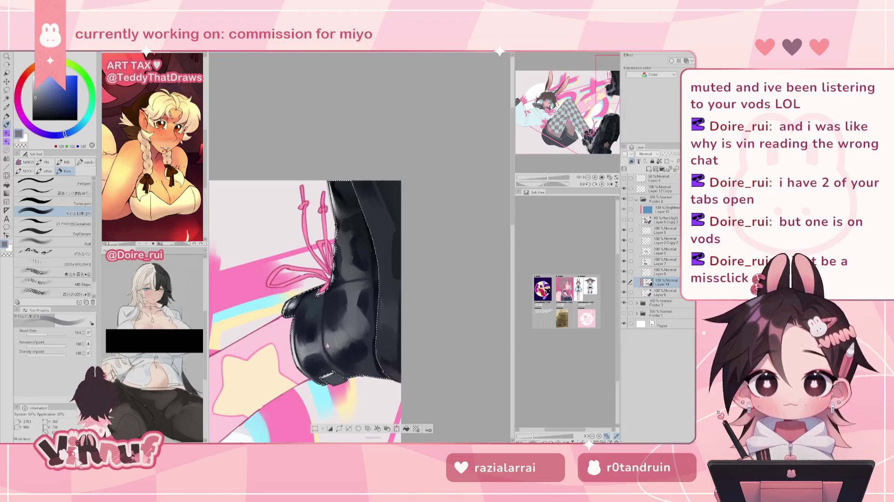
pyautogui.press('[')
pyautogui.press('[')
pyautogui.keyDown('alt'); pyautogui.click(319, 326); pyautogui.keyUp('alt')
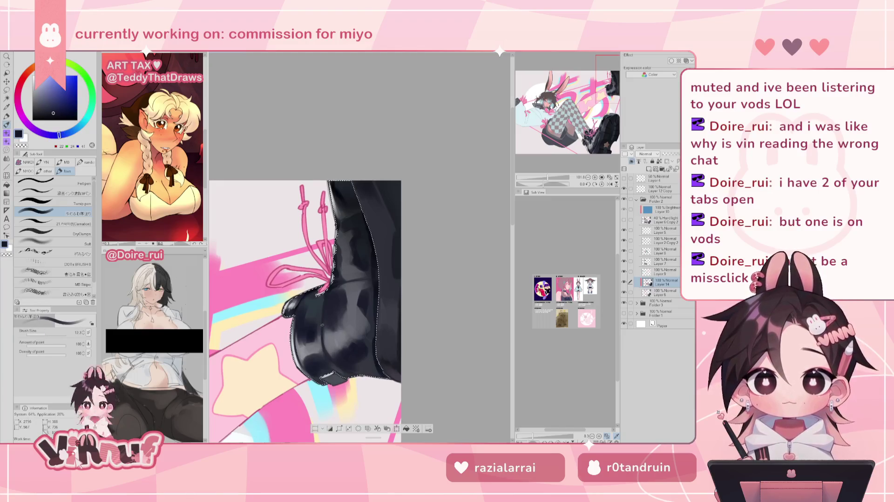
pyautogui.moveTo(46, 333); pyautogui.dragTo(43, 333)
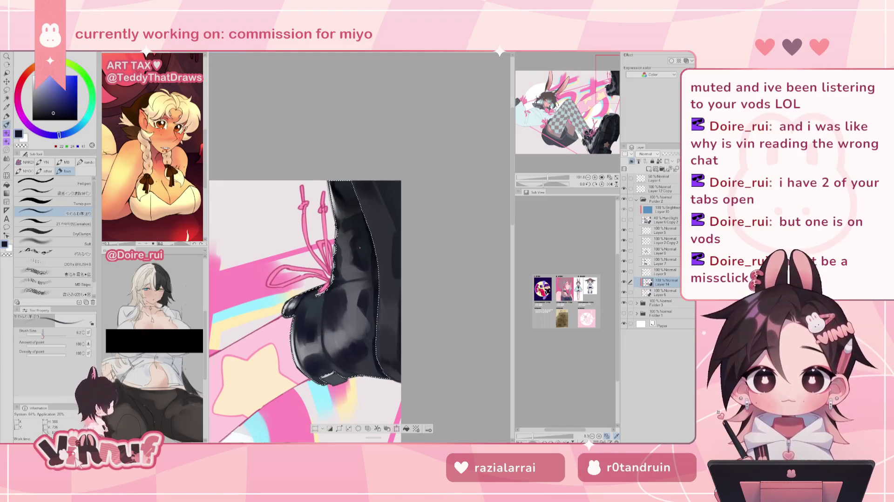
pyautogui.press(']')
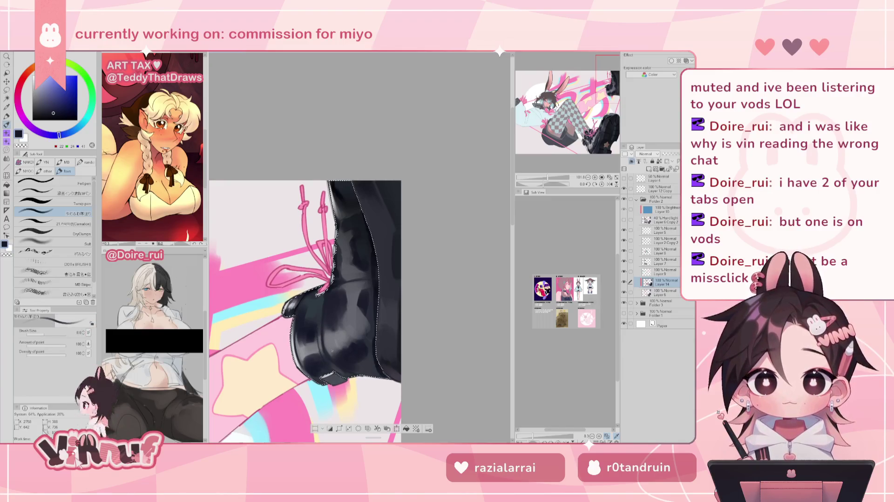
pyautogui.moveTo(321, 313); pyautogui.dragTo(318, 336)
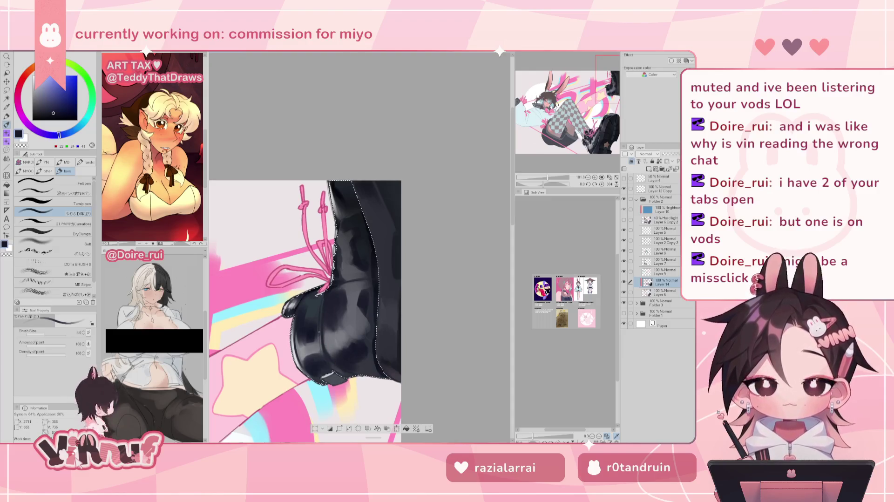
pyautogui.keyDown('alt'); pyautogui.click(324, 331); pyautogui.keyUp('alt')
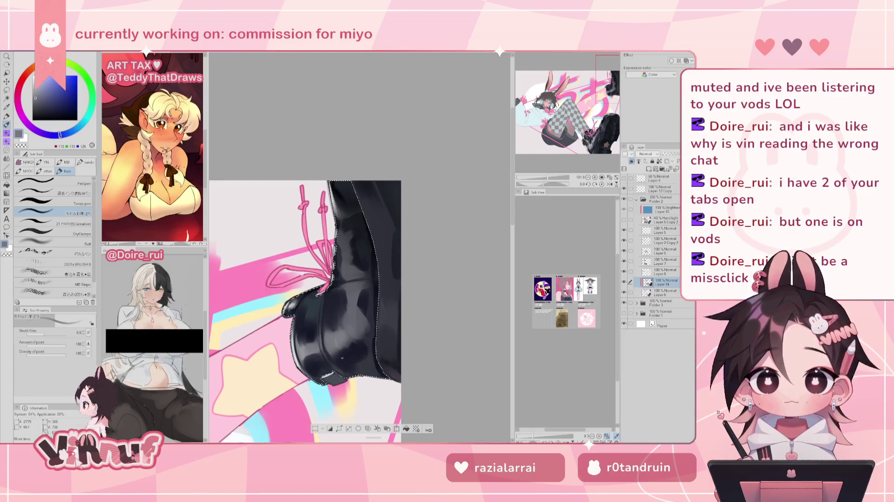
pyautogui.scroll(-3, 336, 331)
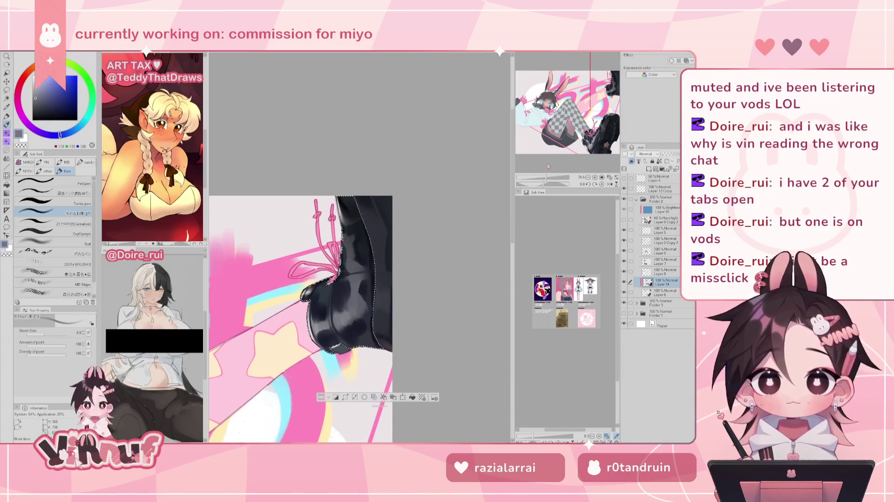
# Step: Paint grey highlights and dark navy shadows on the boot in a rotated view
pyautogui.moveTo(358, 269)
pyautogui.mouseDown()
pyautogui.moveTo(358, 278)
pyautogui.moveTo(339, 271)
pyautogui.moveTo(325, 283)
pyautogui.moveTo(362, 277)
pyautogui.mouseUp()
pyautogui.keyDown('alt'); pyautogui.click(353, 277); pyautogui.keyUp('alt')
pyautogui.moveTo(326, 326); pyautogui.dragTo(280, 261)
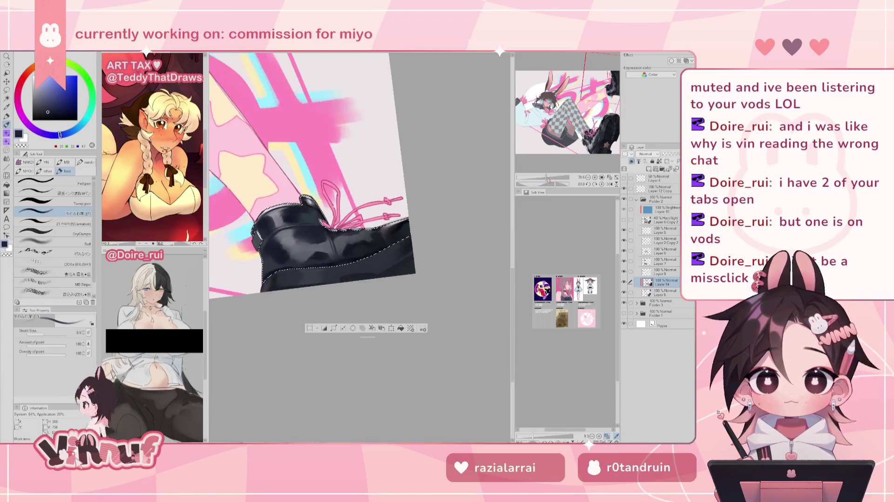
pyautogui.moveTo(332, 238); pyautogui.dragTo(329, 245)
pyautogui.moveTo(270, 274); pyautogui.dragTo(284, 271)
pyautogui.keyDown('alt'); pyautogui.click(281, 272); pyautogui.keyUp('alt')
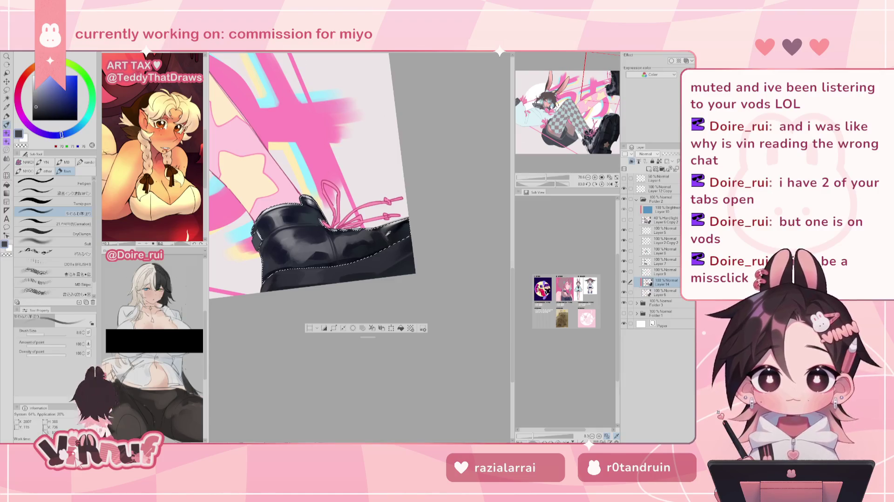
pyautogui.keyDown('alt'); pyautogui.click(285, 278); pyautogui.keyUp('alt')
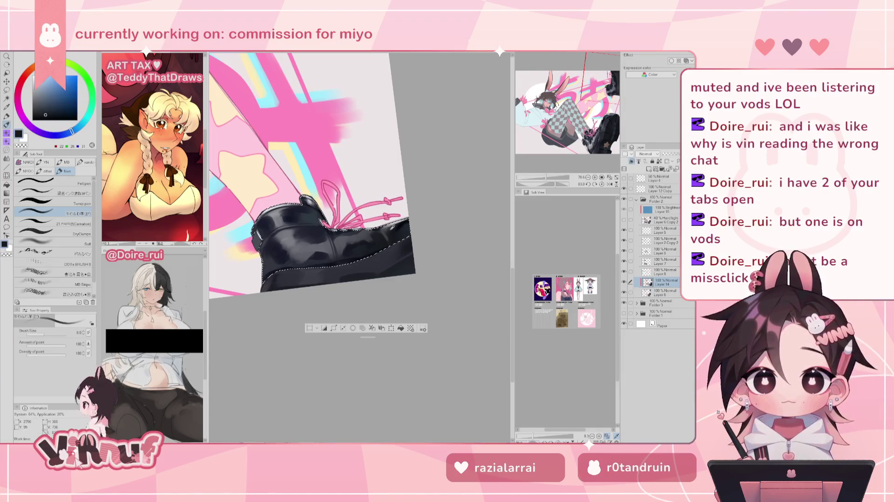
pyautogui.keyDown('alt'); pyautogui.click(385, 235); pyautogui.keyUp('alt')
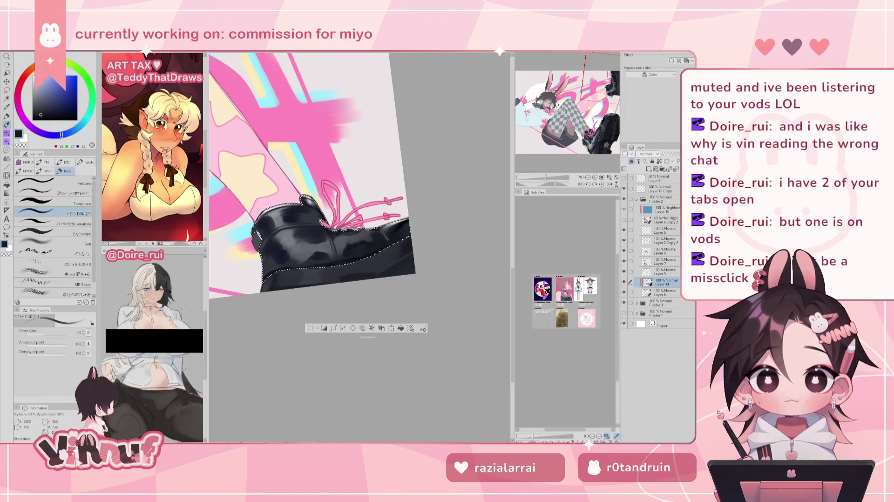
pyautogui.keyDown('alt'); pyautogui.click(284, 233); pyautogui.keyUp('alt')
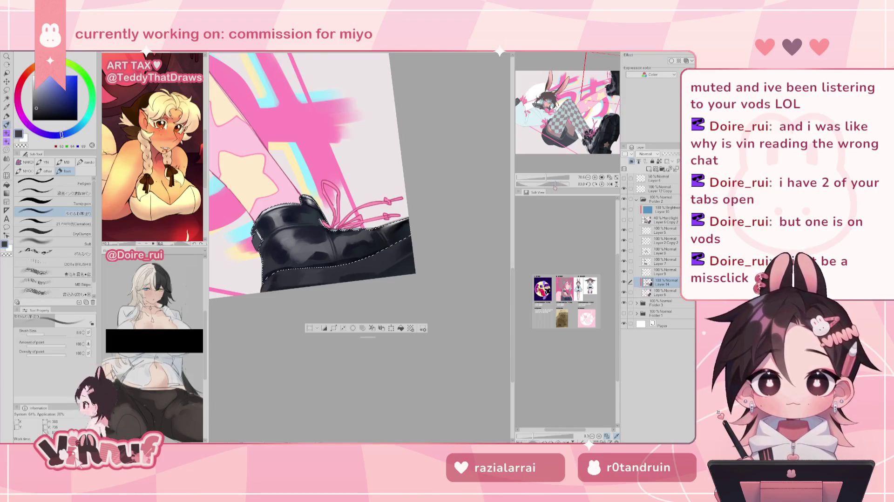
# Step: Reset canvas rotation, zoom out, and toggle Layer 14 off and on to compare the boots
pyautogui.click(601, 183)
pyautogui.moveTo(552, 183); pyautogui.dragTo(541, 180)
pyautogui.click(624, 282)
pyautogui.click(624, 282)
pyautogui.moveTo(600, 99)
pyautogui.mouseDown()
pyautogui.moveTo(562, 125)
pyautogui.moveTo(585, 127)
pyautogui.mouseUp()
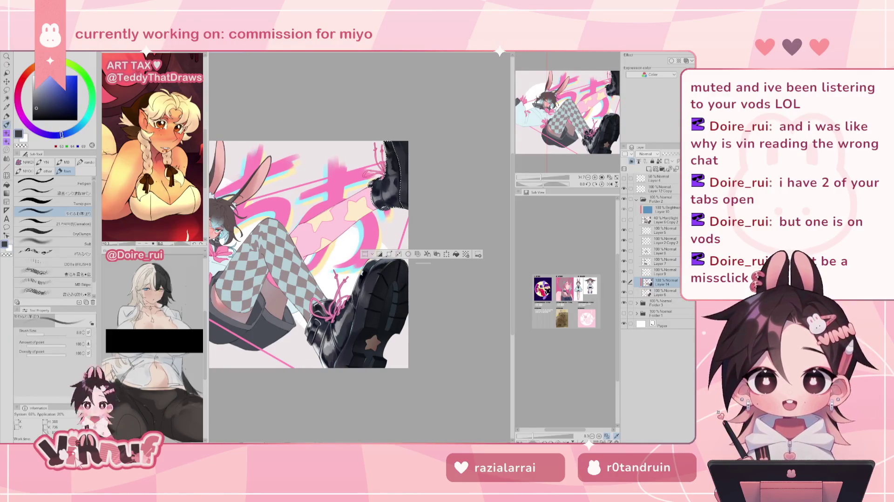
# Step: Frame the view on the boots and select the 21.Carnation brush
pyautogui.moveTo(540, 177); pyautogui.dragTo(547, 170)
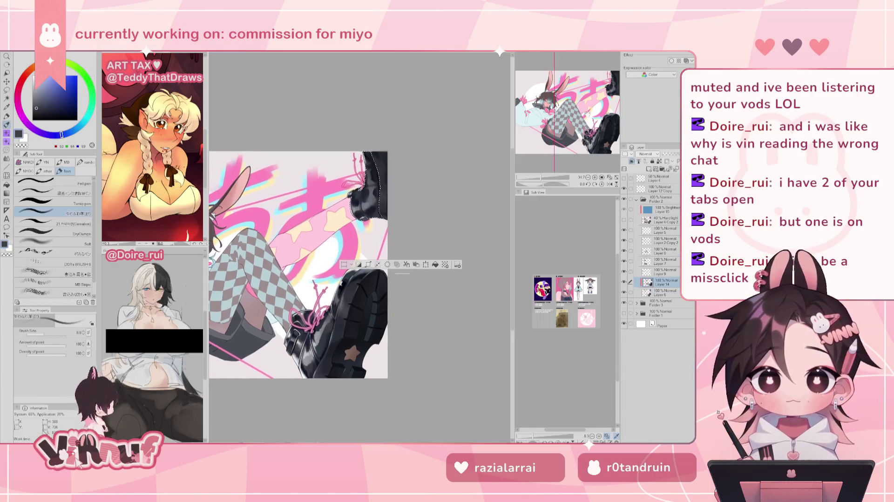
pyautogui.moveTo(583, 115); pyautogui.dragTo(589, 105)
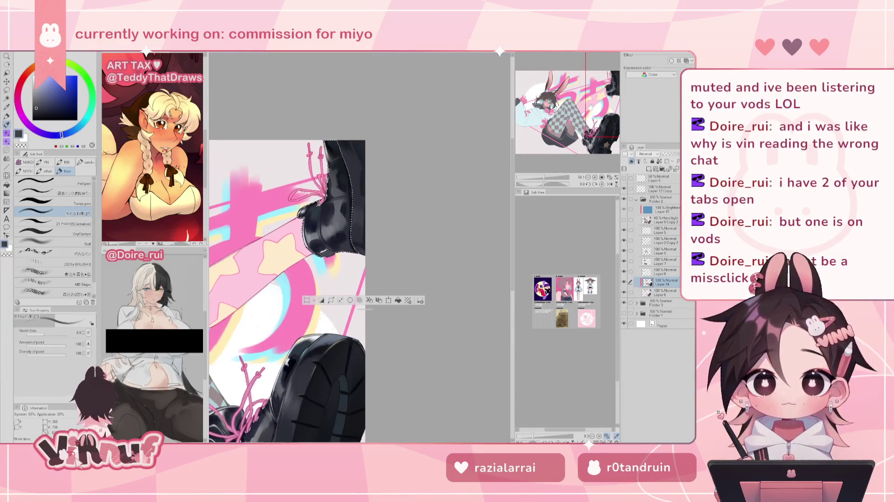
pyautogui.moveTo(544, 177); pyautogui.dragTo(541, 178)
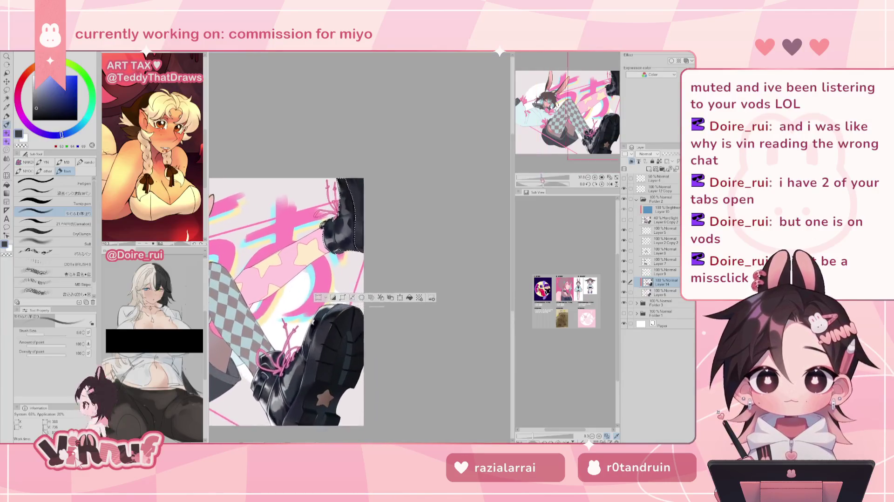
pyautogui.moveTo(289, 279); pyautogui.dragTo(263, 418)
pyautogui.click(51, 223)
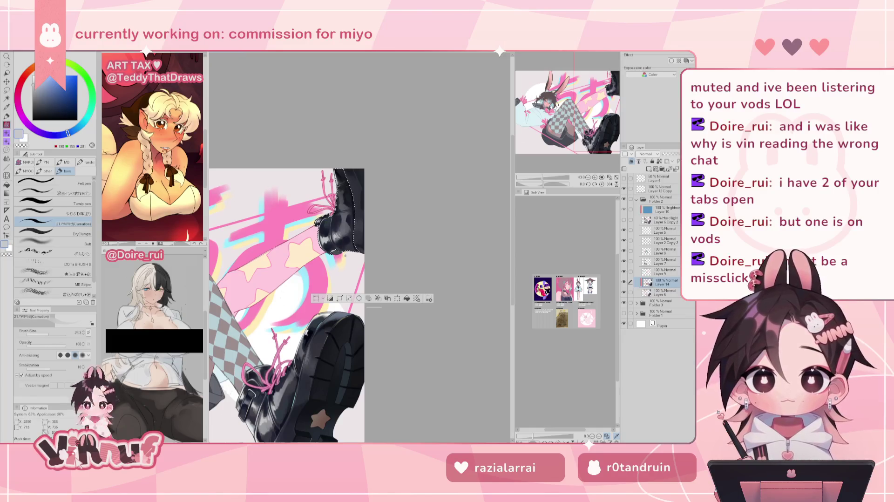
# Step: In a tilted view, paint a large white glossy highlight on the boot, then reset rotation
pyautogui.moveTo(354, 233); pyautogui.dragTo(391, 219)
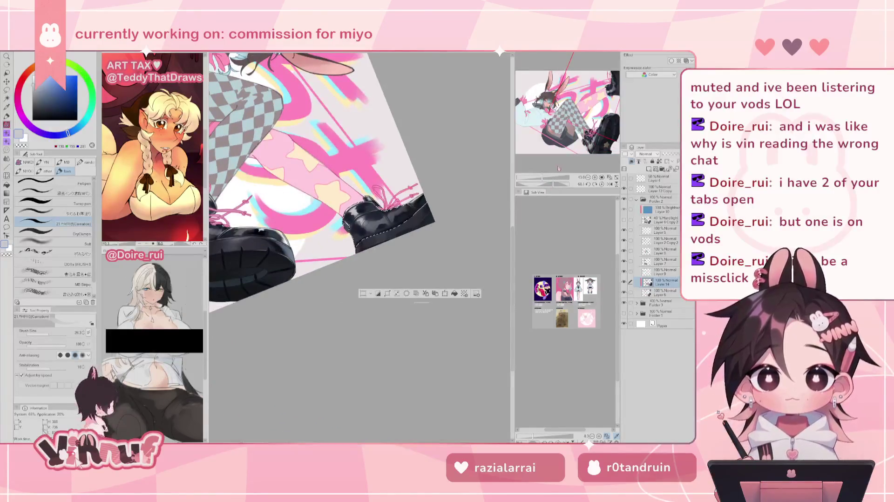
pyautogui.click(53, 331)
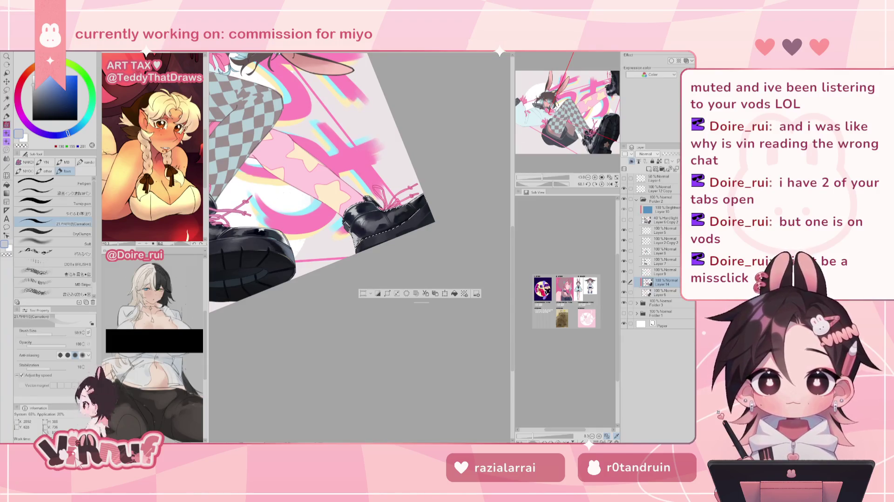
pyautogui.keyDown('alt'); pyautogui.click(367, 236); pyautogui.keyUp('alt')
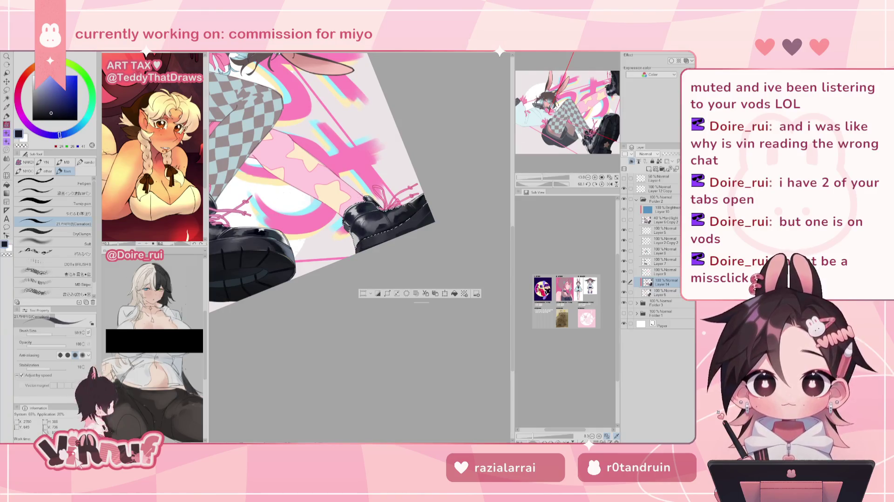
pyautogui.keyDown('alt'); pyautogui.click(295, 241); pyautogui.keyUp('alt')
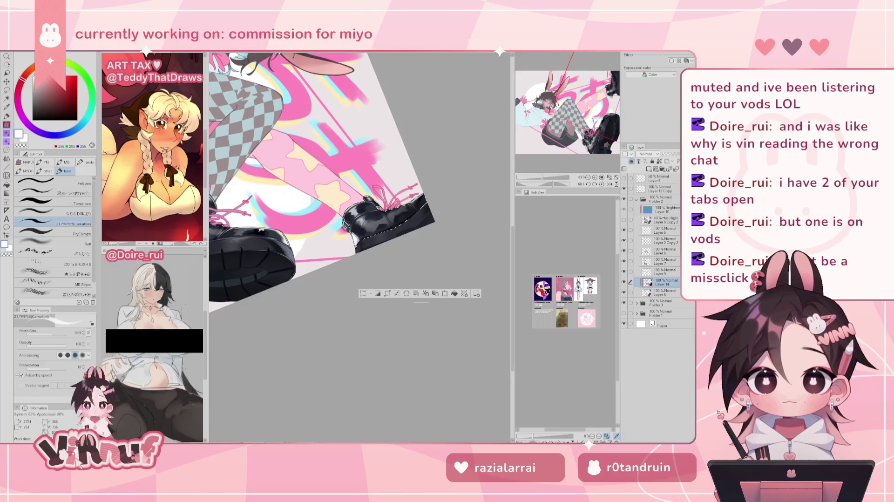
pyautogui.moveTo(391, 224); pyautogui.dragTo(363, 223)
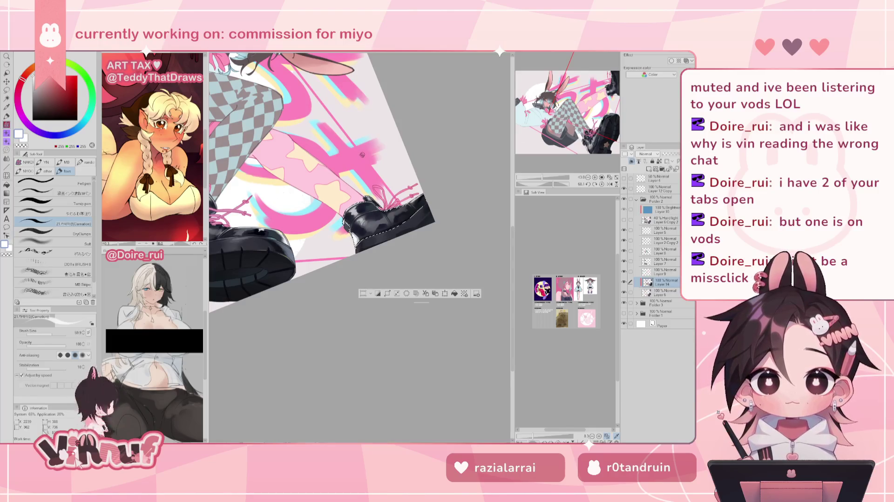
pyautogui.click(593, 185)
pyautogui.moveTo(539, 185); pyautogui.dragTo(545, 178)
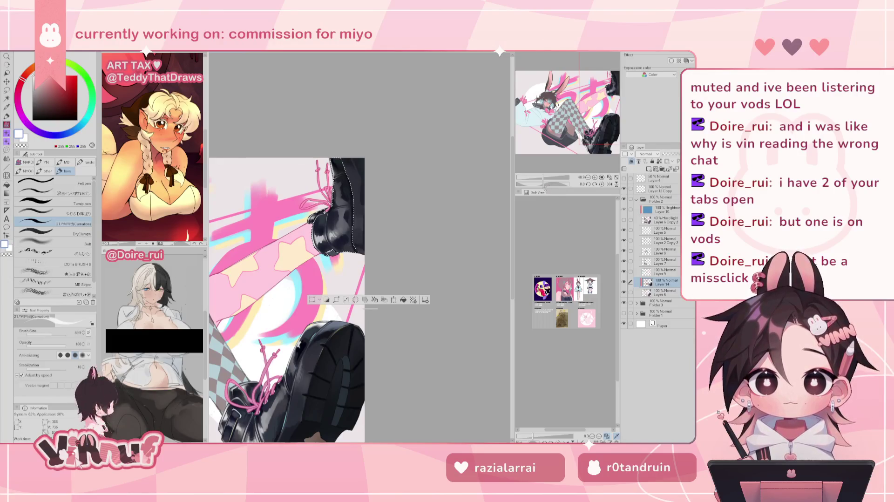
# Step: Sample grey and white, then switch to the soft thick-paint brush at size 19
pyautogui.moveTo(549, 185); pyautogui.dragTo(556, 185)
pyautogui.keyDown('alt'); pyautogui.click(365, 210); pyautogui.keyUp('alt')
pyautogui.keyDown('alt'); pyautogui.click(289, 223); pyautogui.keyUp('alt')
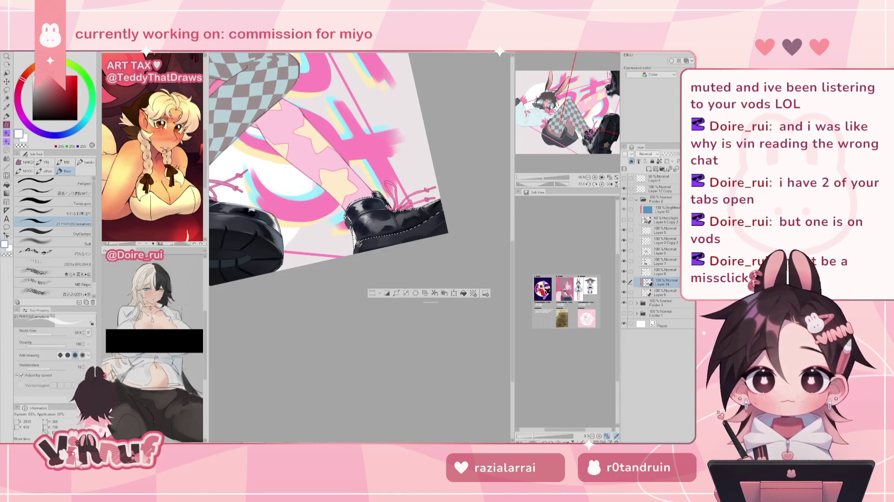
pyautogui.click(65, 211)
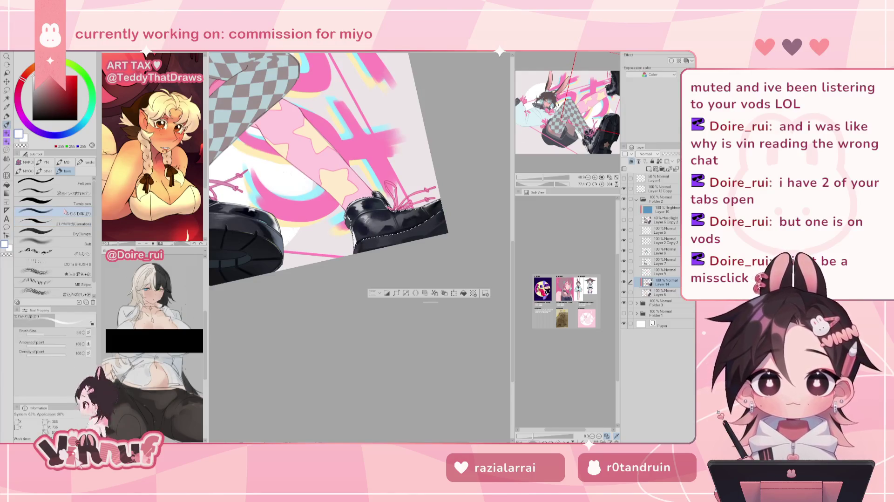
pyautogui.press(']')
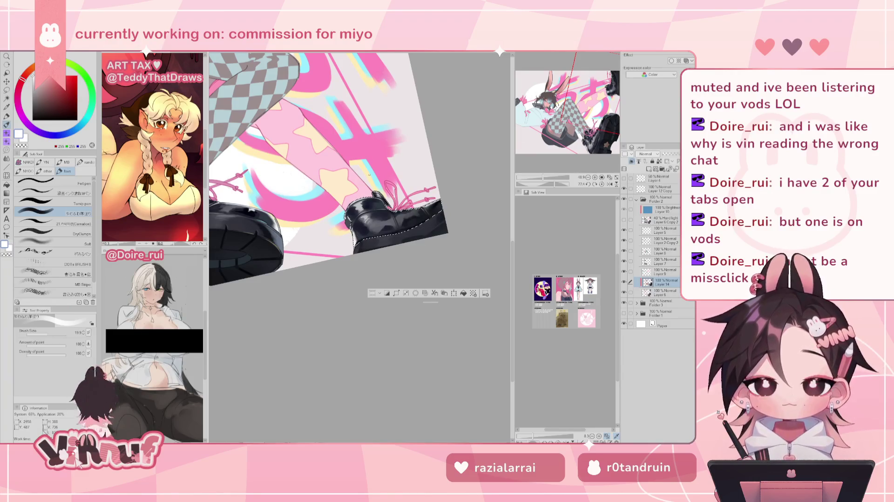
# Step: At brush size 26.3, shade the lower shoe in dark blue-grey and darken part of the boot highlight
pyautogui.moveTo(567, 185); pyautogui.dragTo(546, 187)
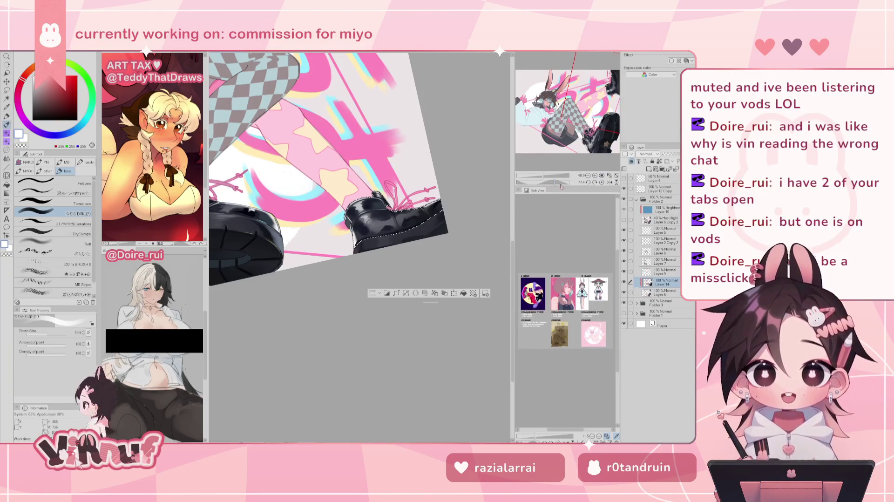
pyautogui.keyDown('alt'); pyautogui.click(291, 321); pyautogui.keyUp('alt')
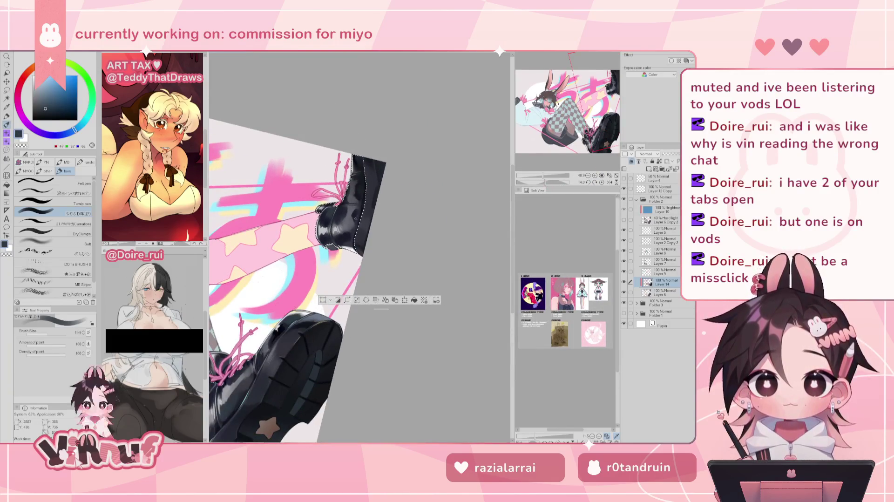
pyautogui.click(51, 332)
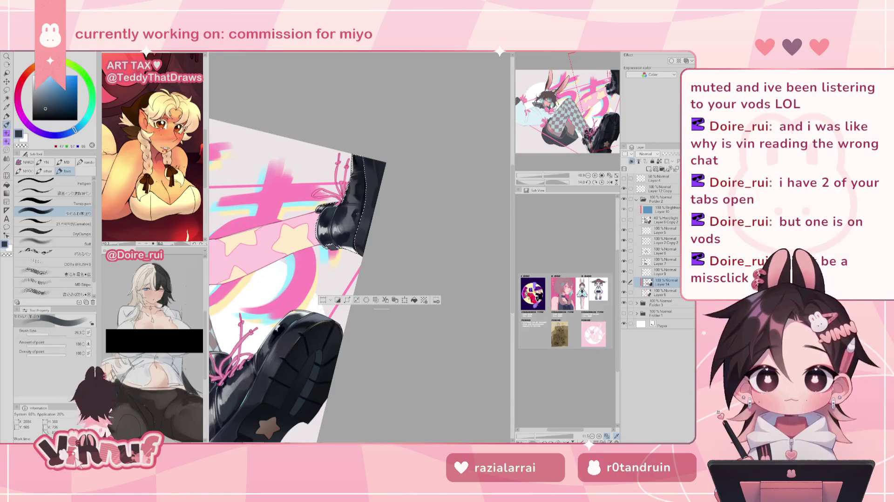
pyautogui.moveTo(216, 438)
pyautogui.mouseDown()
pyautogui.moveTo(266, 365)
pyautogui.moveTo(238, 331)
pyautogui.moveTo(238, 310)
pyautogui.mouseUp()
pyautogui.keyDown('alt'); pyautogui.click(235, 325); pyautogui.keyUp('alt')
pyautogui.moveTo(323, 284); pyautogui.dragTo(252, 394)
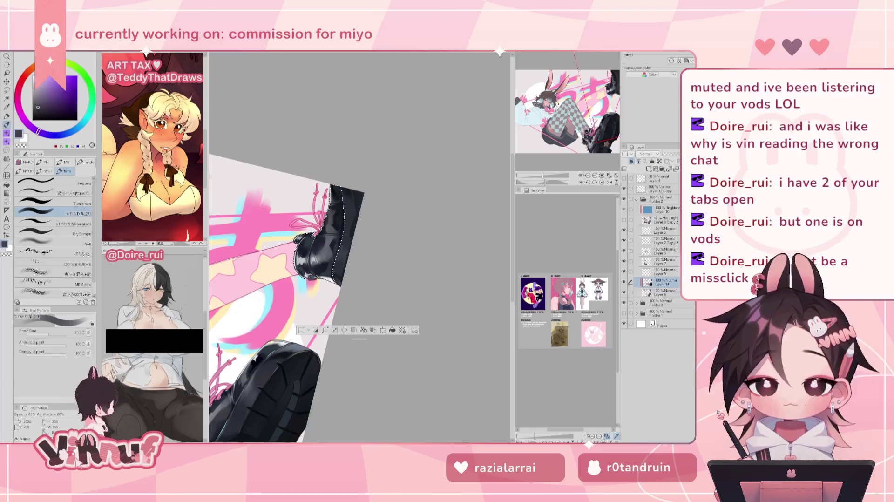
pyautogui.moveTo(310, 268)
pyautogui.mouseDown()
pyautogui.moveTo(299, 275)
pyautogui.moveTo(296, 252)
pyautogui.mouseUp()
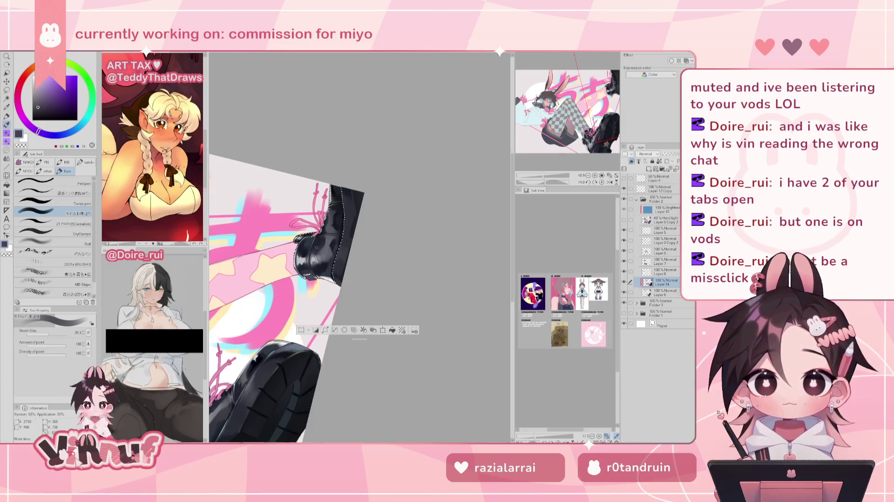
# Step: Sample navy-black tones from the shoe, then zoom out to the whole illustration
pyautogui.moveTo(544, 176); pyautogui.dragTo(557, 183)
pyautogui.keyDown('alt'); pyautogui.click(306, 230); pyautogui.keyUp('alt')
pyautogui.keyDown('alt'); pyautogui.click(305, 232); pyautogui.keyUp('alt')
pyautogui.keyDown('alt'); pyautogui.click(307, 232); pyautogui.keyUp('alt')
pyautogui.moveTo(545, 175); pyautogui.dragTo(539, 183)
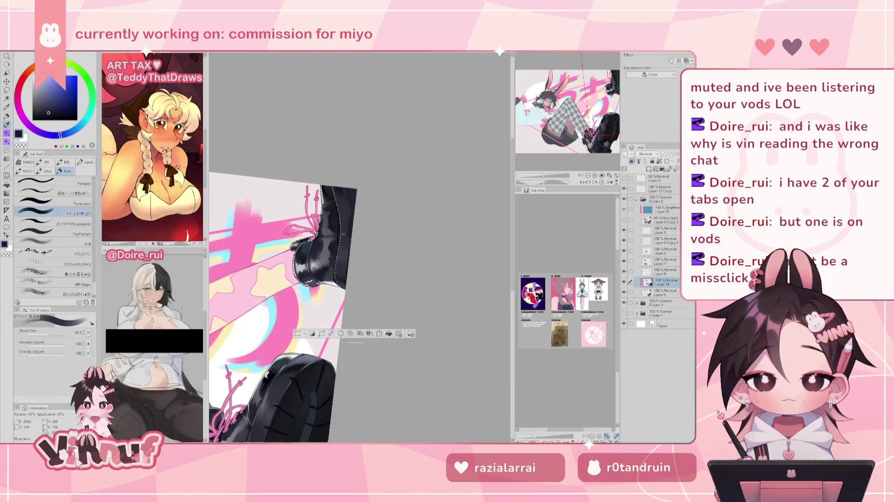
pyautogui.moveTo(543, 177); pyautogui.dragTo(542, 181)
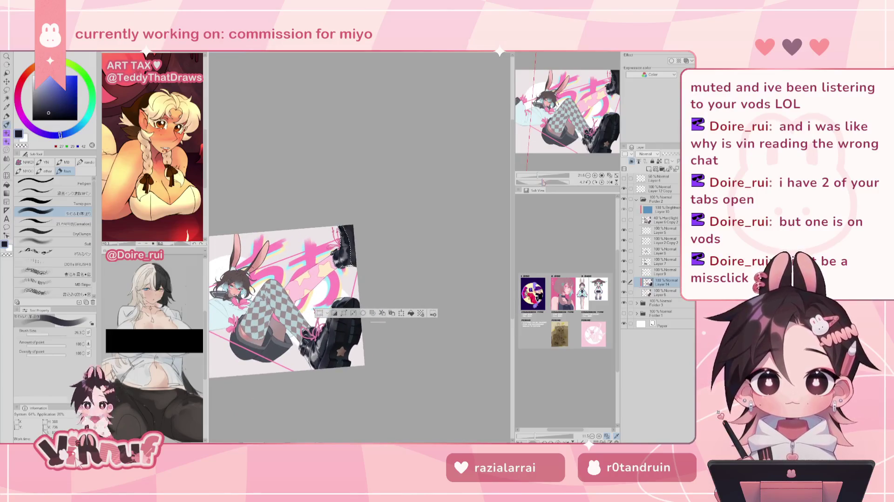
# Step: Deselect with Ctrl+D, zoom onto the boots, and sample dark boot tones with the Carnation brush
pyautogui.hotkey('ctrl', 'd')
pyautogui.moveTo(537, 175); pyautogui.dragTo(545, 177)
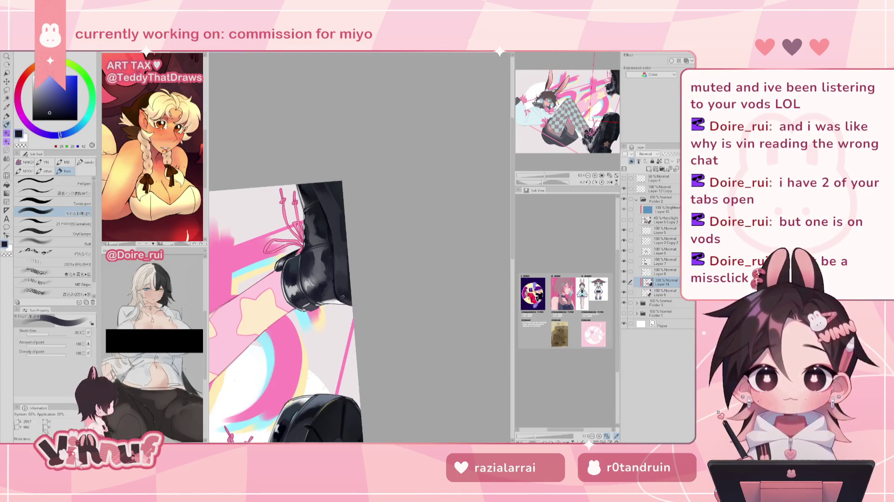
pyautogui.keyDown('alt'); pyautogui.click(327, 252); pyautogui.keyUp('alt')
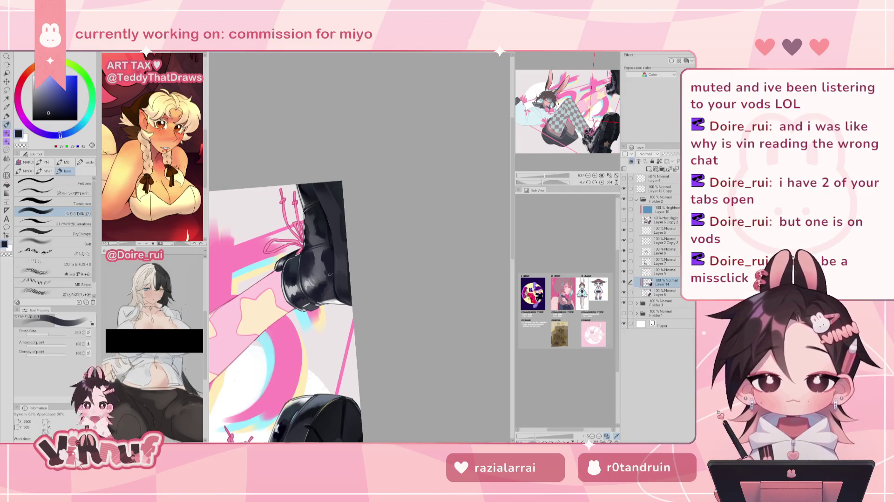
pyautogui.click(51, 223)
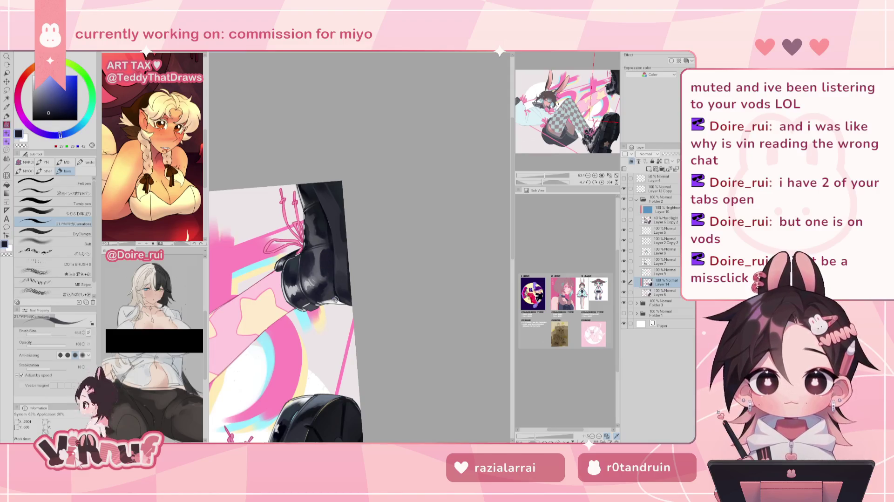
pyautogui.keyDown('alt'); pyautogui.click(329, 280); pyautogui.keyUp('alt')
pyautogui.keyDown('alt'); pyautogui.click(321, 290); pyautogui.keyUp('alt')
pyautogui.keyDown('alt'); pyautogui.click(322, 289); pyautogui.keyUp('alt')
pyautogui.keyDown('alt'); pyautogui.click(325, 292); pyautogui.keyUp('alt')
pyautogui.keyDown('alt'); pyautogui.click(331, 275); pyautogui.keyUp('alt')
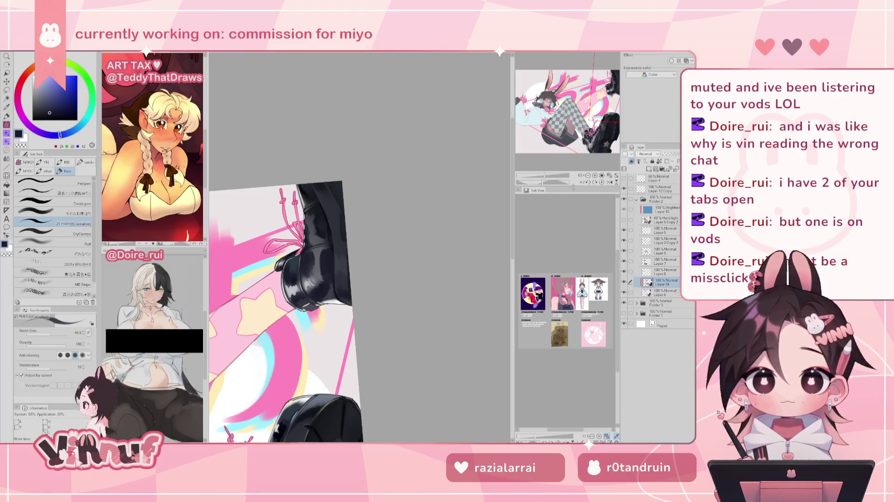
# Step: Turn the boot upright and sample its near-black, olive-grey and grey-navy tones
pyautogui.moveTo(326, 279); pyautogui.dragTo(316, 204)
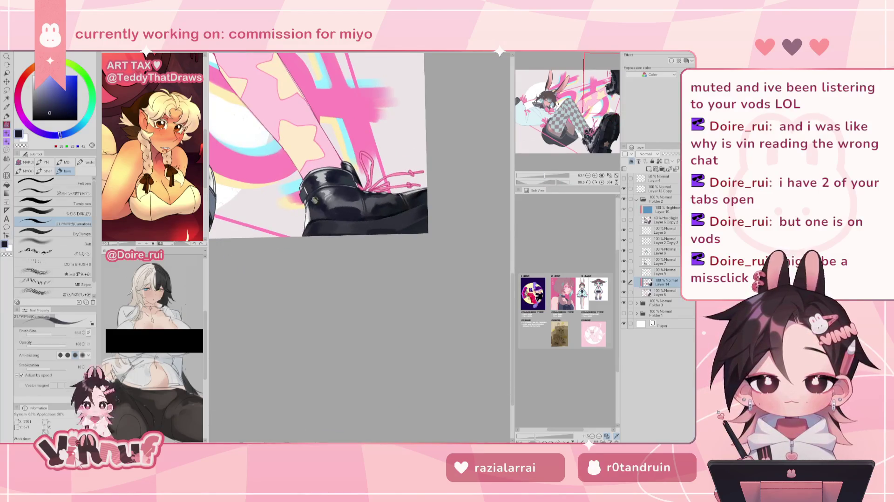
pyautogui.keyDown('alt'); pyautogui.click(319, 207); pyautogui.keyUp('alt')
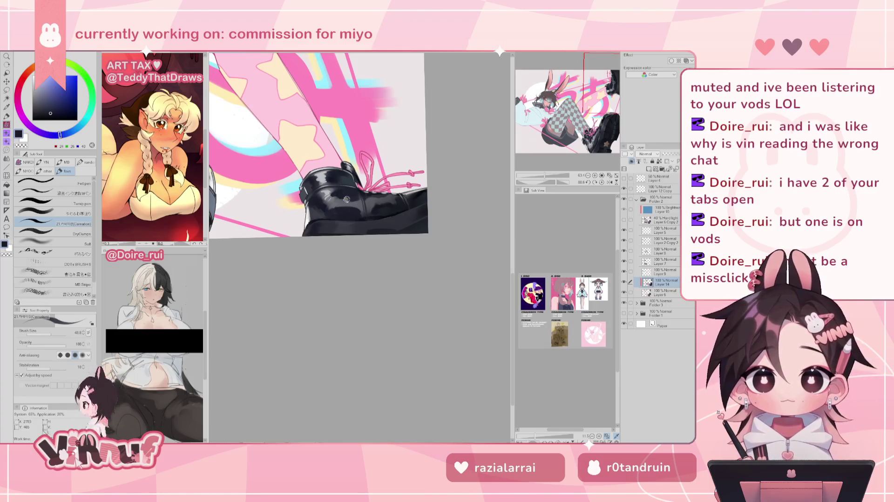
pyautogui.keyDown('alt'); pyautogui.click(388, 195); pyautogui.keyUp('alt')
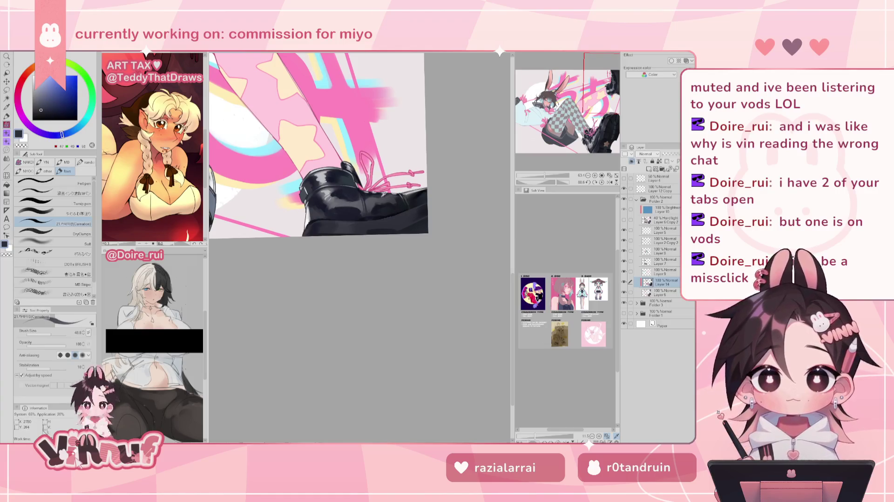
pyautogui.keyDown('alt'); pyautogui.click(372, 210); pyautogui.keyUp('alt')
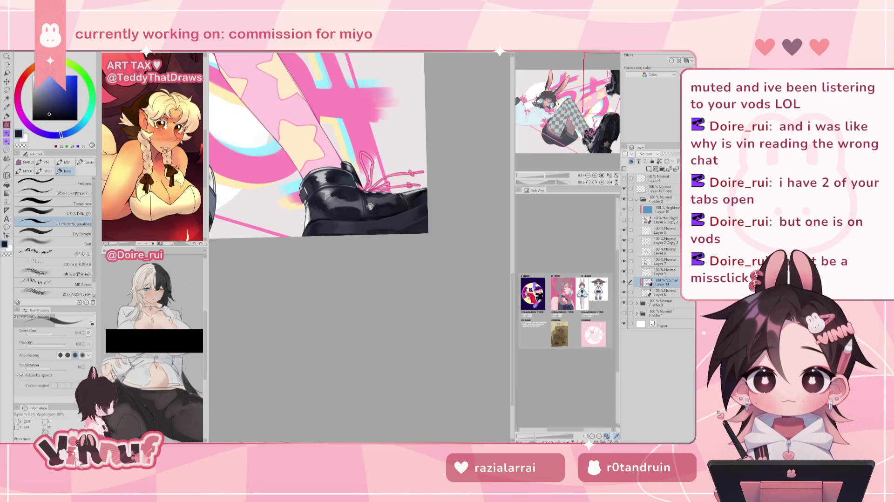
pyautogui.keyDown('alt'); pyautogui.click(374, 195); pyautogui.keyUp('alt')
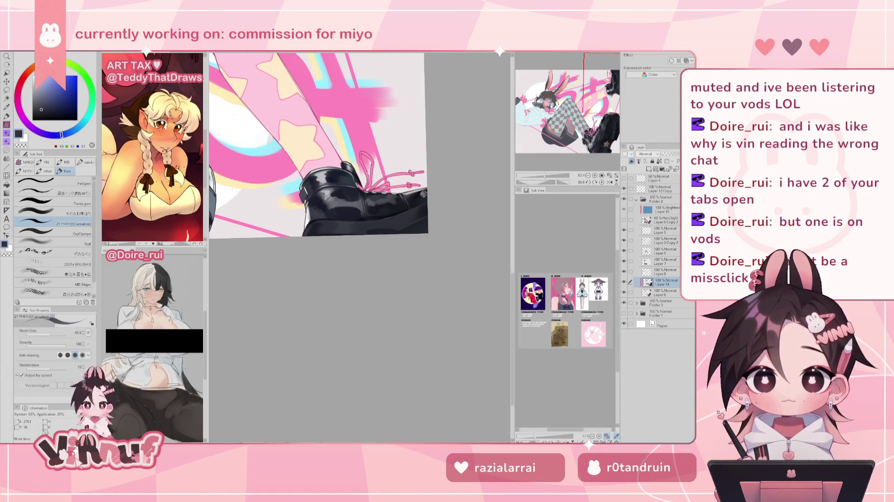
pyautogui.moveTo(431, 168); pyautogui.dragTo(315, 255)
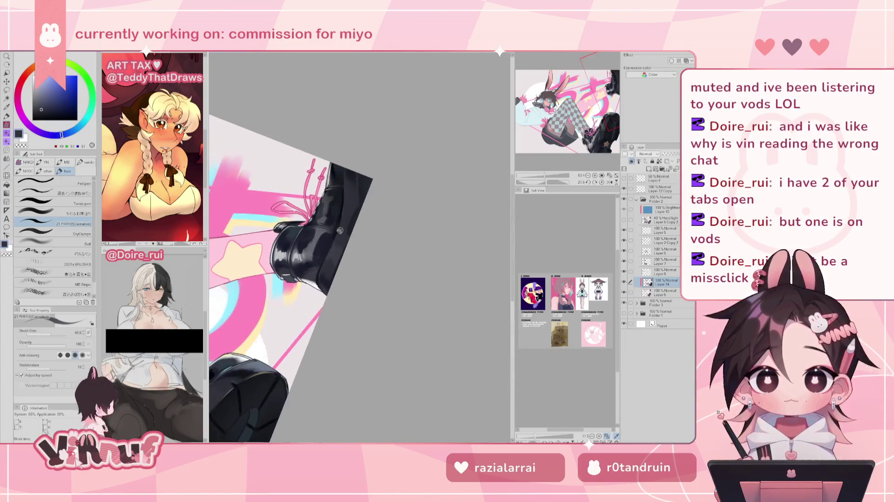
# Step: Pick near-black, reset rotation, zoom in on the boot, and sample light cyan for highlights
pyautogui.keyDown('alt'); pyautogui.click(315, 255); pyautogui.keyUp('alt')
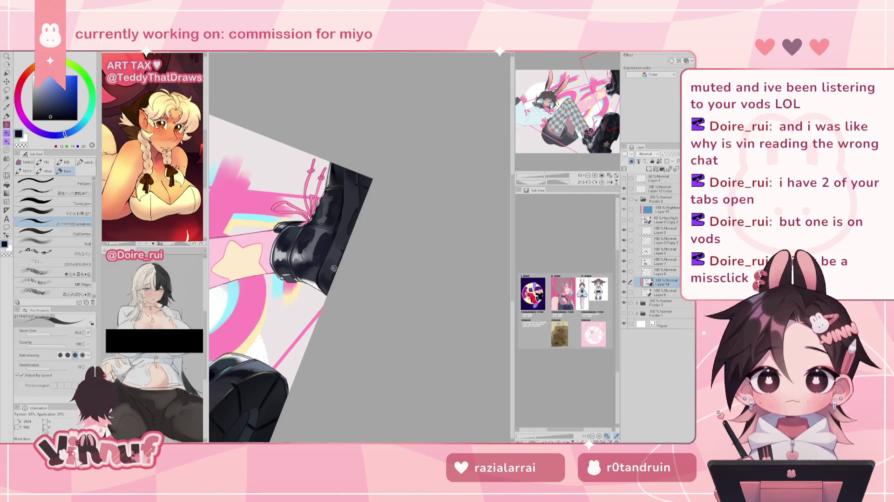
pyautogui.click(601, 182)
pyautogui.moveTo(544, 175)
pyautogui.mouseDown()
pyautogui.moveTo(538, 179)
pyautogui.moveTo(545, 175)
pyautogui.mouseUp()
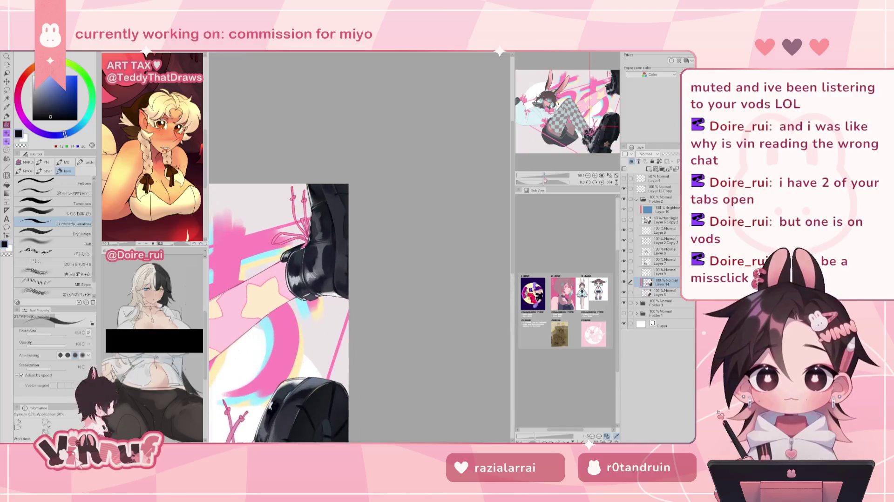
pyautogui.moveTo(573, 116); pyautogui.dragTo(590, 108)
pyautogui.keyDown('alt'); pyautogui.click(346, 334); pyautogui.keyUp('alt')
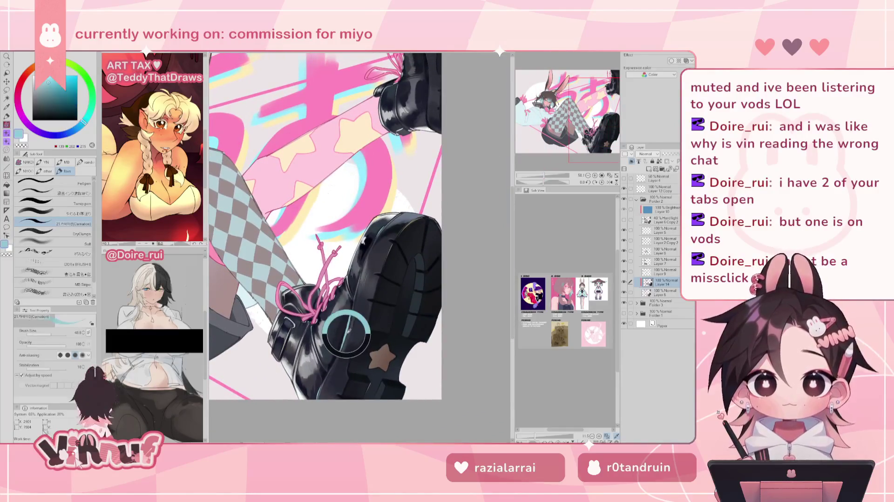
pyautogui.keyDown('alt'); pyautogui.click(363, 169); pyautogui.keyUp('alt')
pyautogui.moveTo(373, 157); pyautogui.dragTo(354, 225)
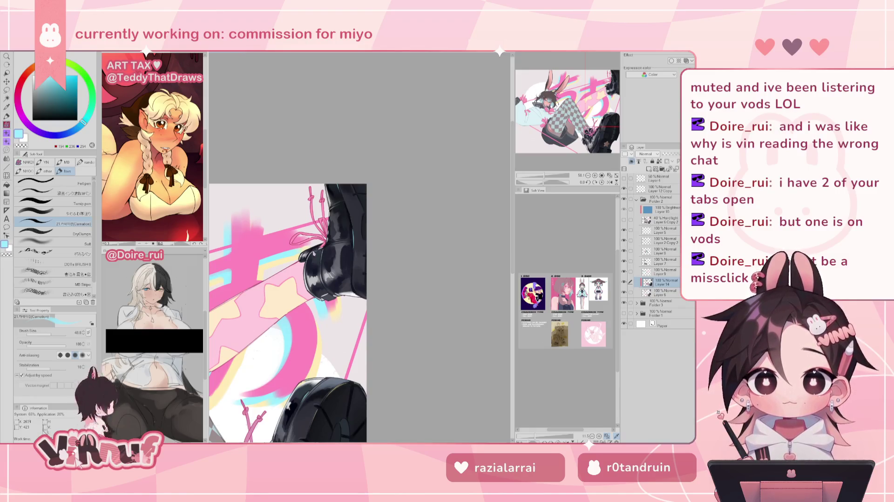
# Step: Mirror the canvas and back, fit the whole illustration in view, then move down to the legs
pyautogui.press('h')
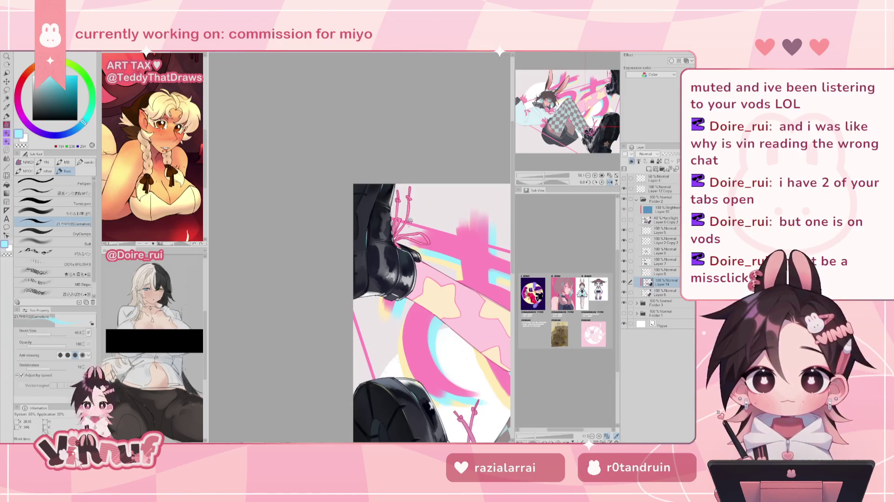
pyautogui.press('h')
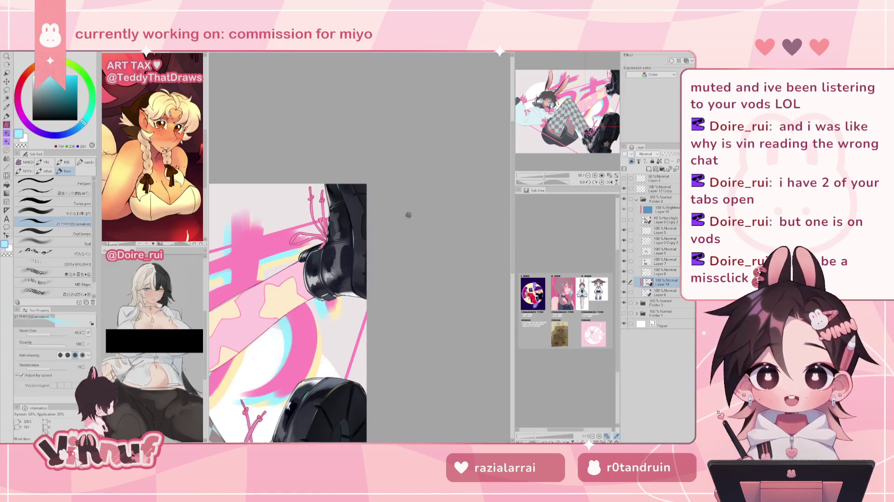
pyautogui.hotkey('ctrl', '0')
pyautogui.scroll(5, 409, 215)
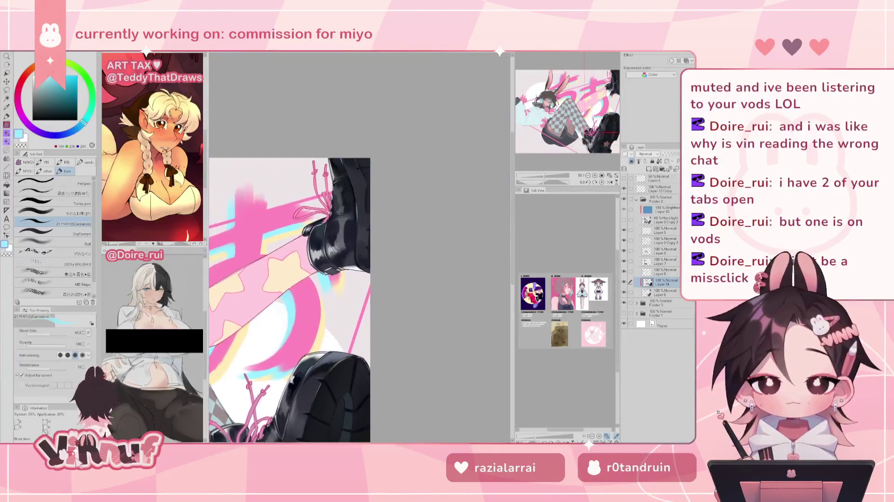
pyautogui.scroll(-2, 359, 248)
pyautogui.scroll(-2, 360, 248)
pyautogui.scroll(-2, 360, 248)
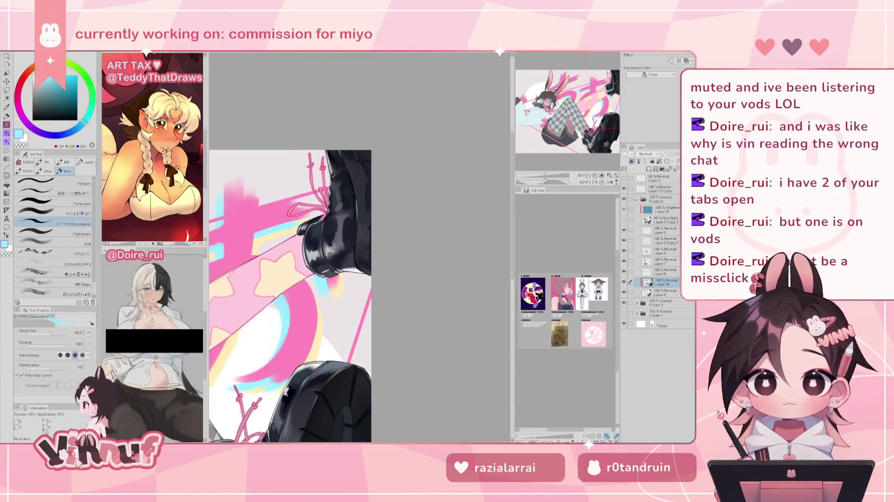
pyautogui.scroll(-2, 359, 248)
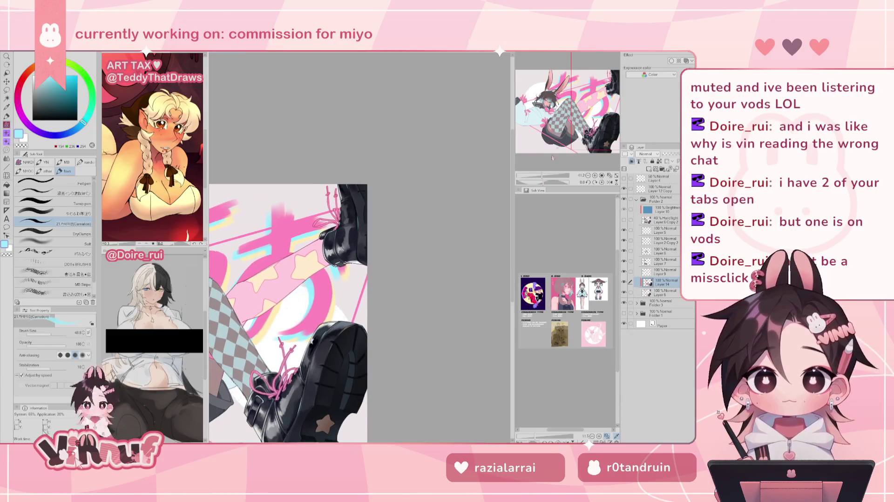
pyautogui.scroll(-1, 293, 301)
pyautogui.moveTo(581, 108); pyautogui.dragTo(569, 119)
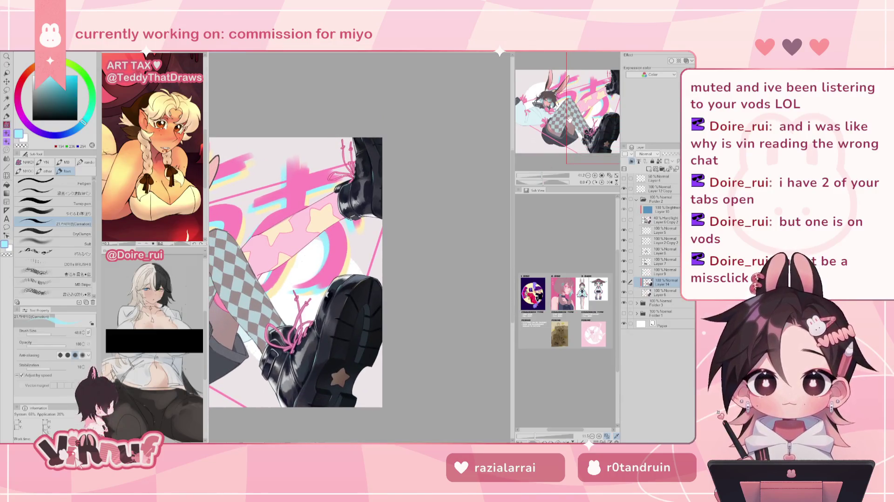
# Step: Sample the boot's dark grey-blue and near-black while flipping the canvas to check balance
pyautogui.keyDown('alt'); pyautogui.click(361, 322); pyautogui.keyUp('alt')
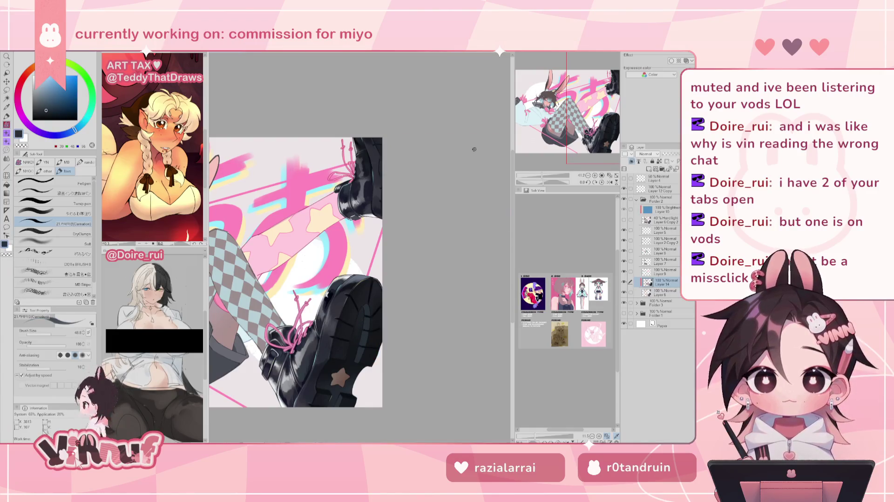
pyautogui.press('h')
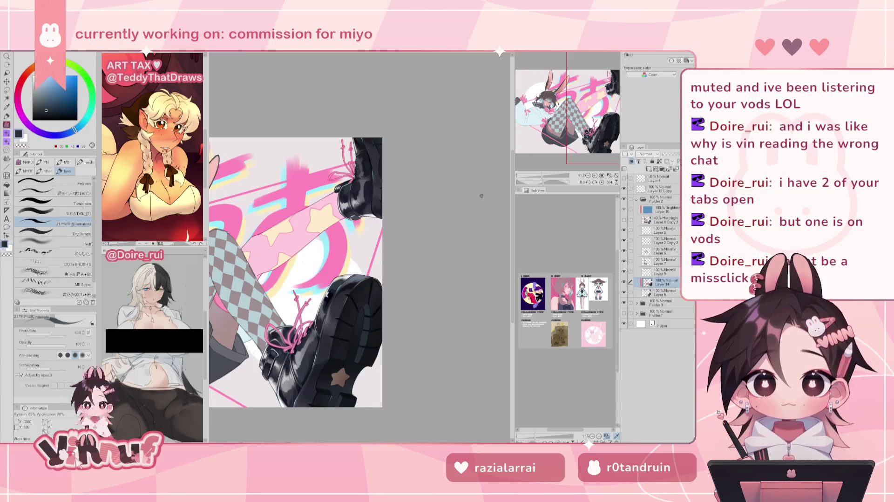
pyautogui.keyDown('alt'); pyautogui.click(375, 339); pyautogui.keyUp('alt')
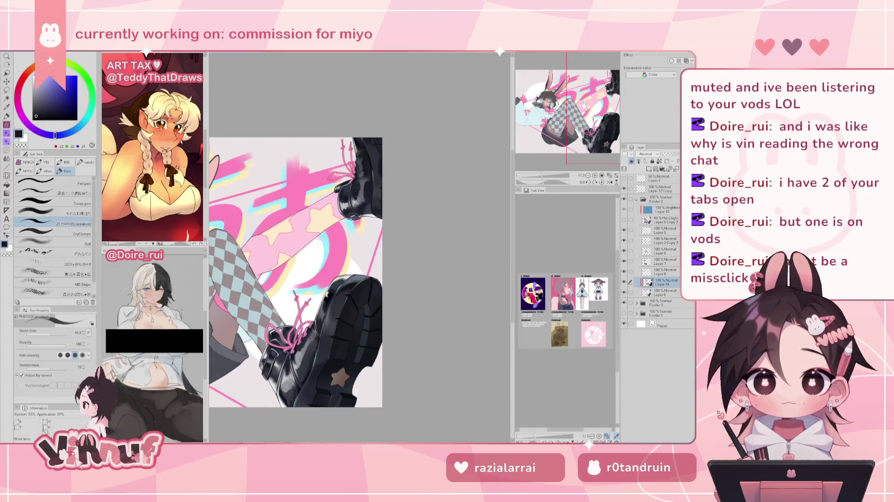
pyautogui.scroll(-2, 302, 253)
pyautogui.scroll(-3, 303, 254)
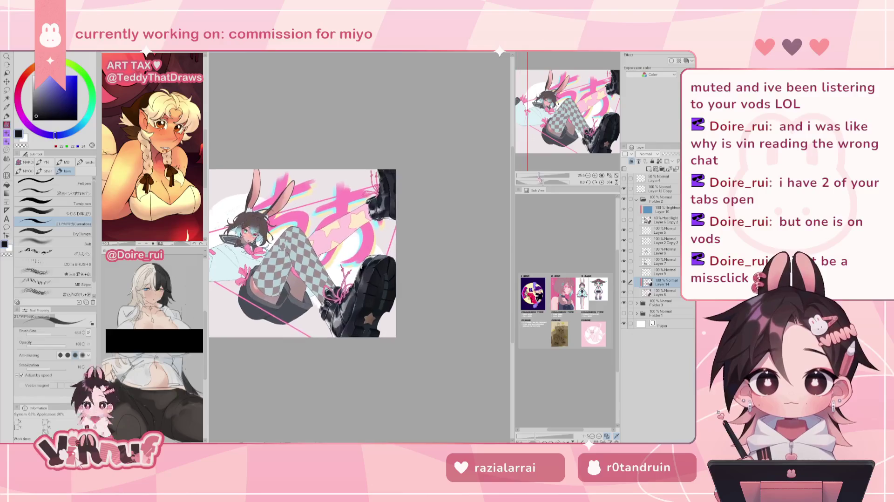
pyautogui.press('h')
pyautogui.press('h')
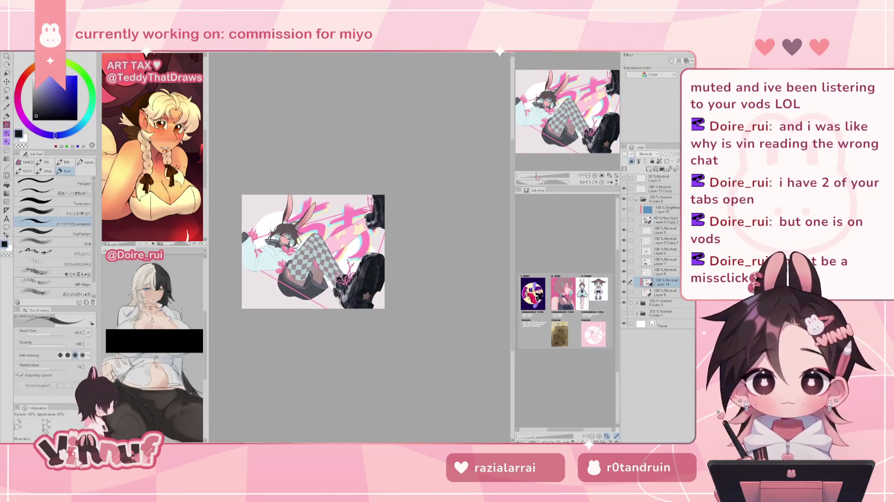
pyautogui.scroll(3, 542, 166)
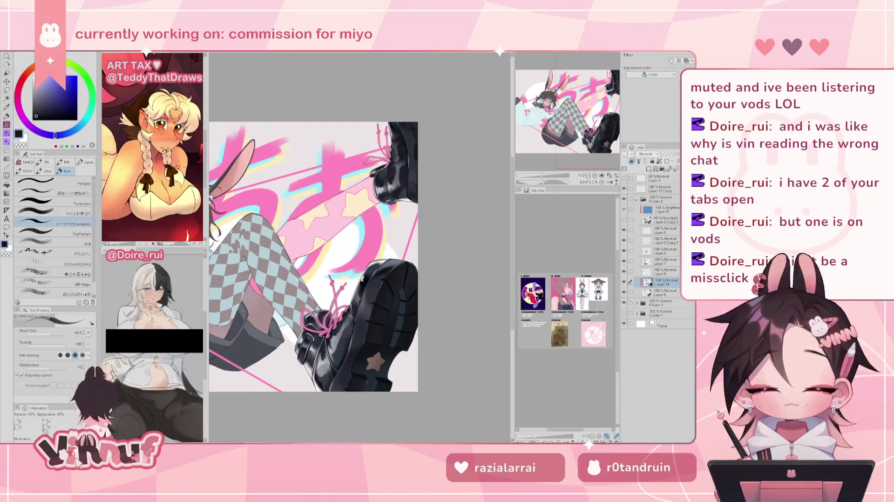
# Step: Zoom in on the upper boot and select the small area near its sole by colour
pyautogui.moveTo(578, 122); pyautogui.dragTo(578, 126)
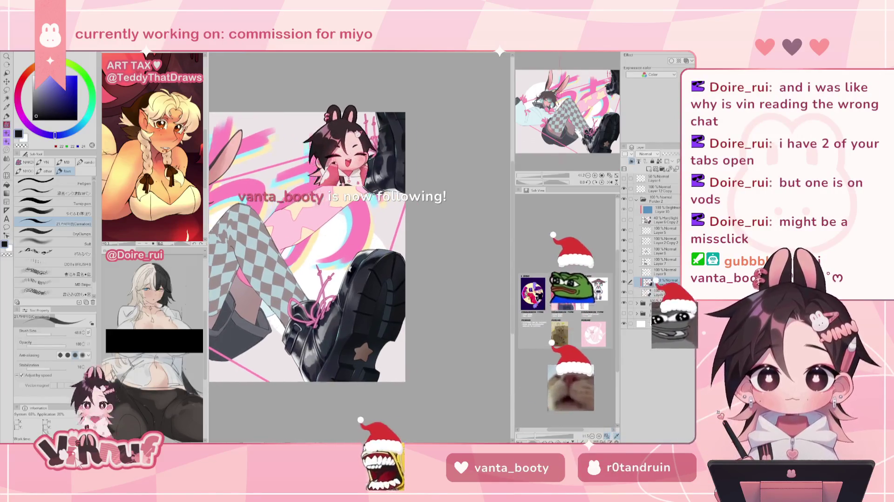
pyautogui.moveTo(541, 176); pyautogui.dragTo(546, 178)
pyautogui.moveTo(303, 279); pyautogui.dragTo(298, 326)
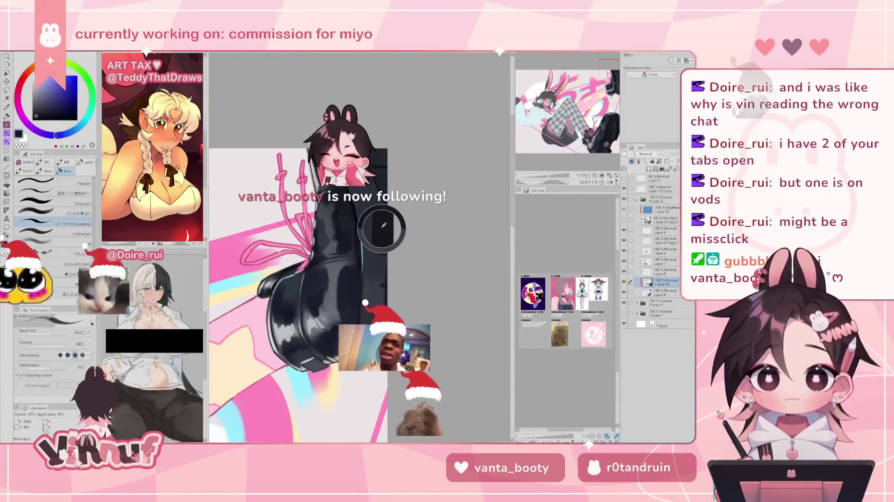
pyautogui.moveTo(341, 336); pyautogui.dragTo(325, 334)
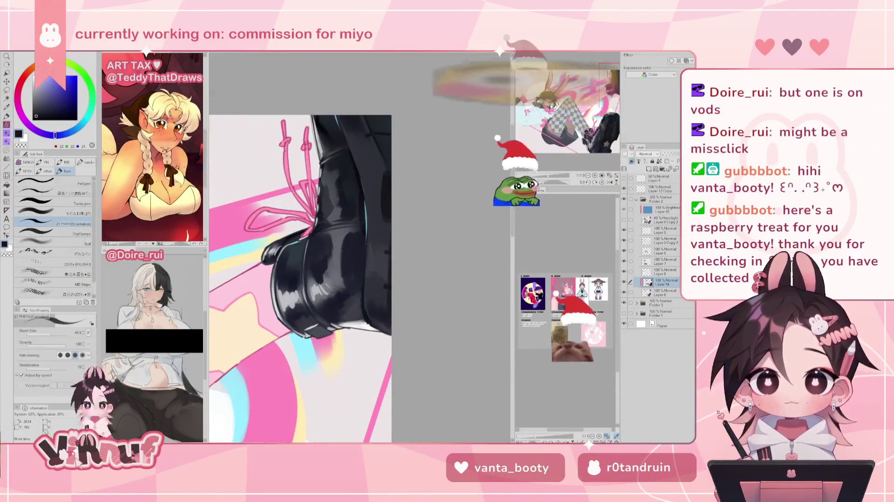
pyautogui.press('e')
pyautogui.press('w')
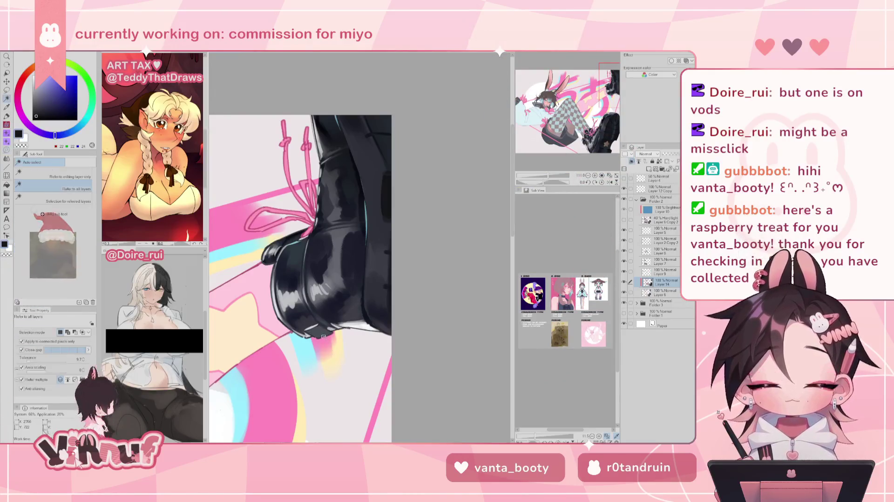
pyautogui.click(321, 331)
pyautogui.press('p')
# Step: Try light grey highlights on the boot sole, then undo them
pyautogui.moveTo(339, 319)
pyautogui.mouseDown()
pyautogui.moveTo(358, 256)
pyautogui.moveTo(344, 270)
pyautogui.mouseUp()
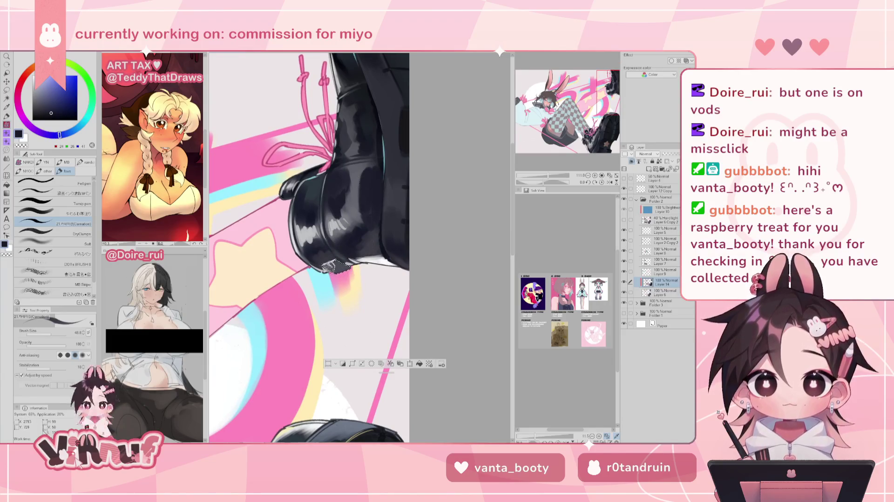
pyautogui.keyDown('alt'); pyautogui.click(335, 268); pyautogui.keyUp('alt')
pyautogui.moveTo(326, 269); pyautogui.dragTo(335, 271)
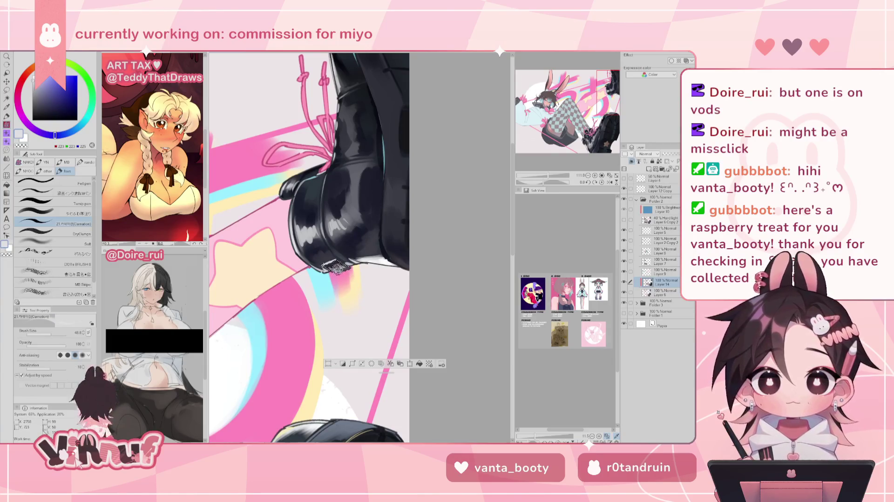
pyautogui.hotkey('ctrl', 'z')
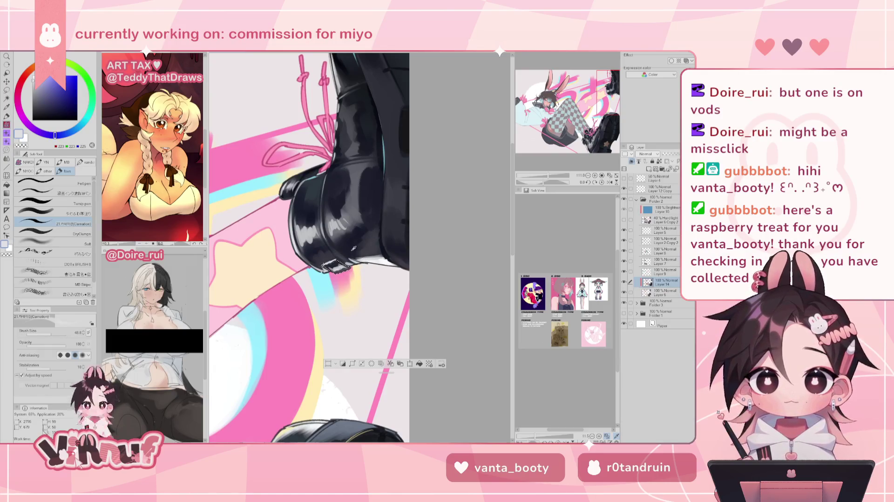
# Step: Add a small pale yellow stroke on the sole, then sample dark navy with a much smaller brush
pyautogui.keyDown('alt'); pyautogui.click(317, 353); pyautogui.keyUp('alt')
pyautogui.moveTo(354, 267); pyautogui.dragTo(360, 275)
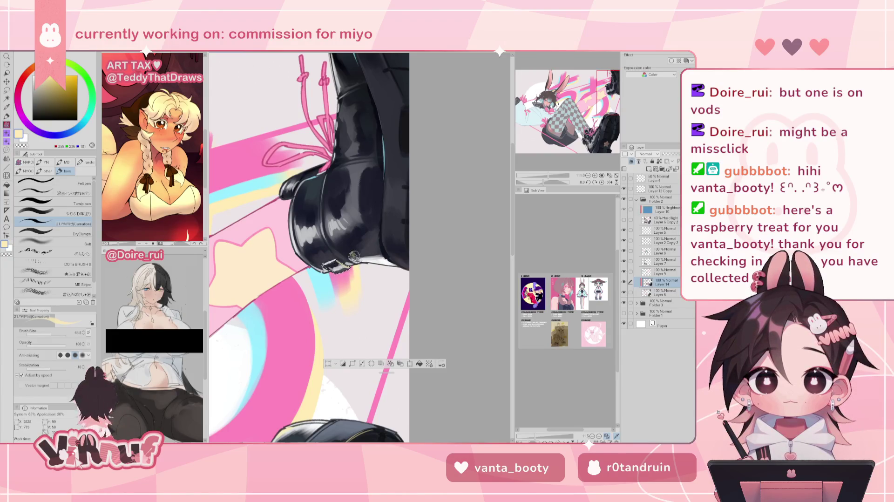
pyautogui.keyDown('alt'); pyautogui.click(335, 268); pyautogui.keyUp('alt')
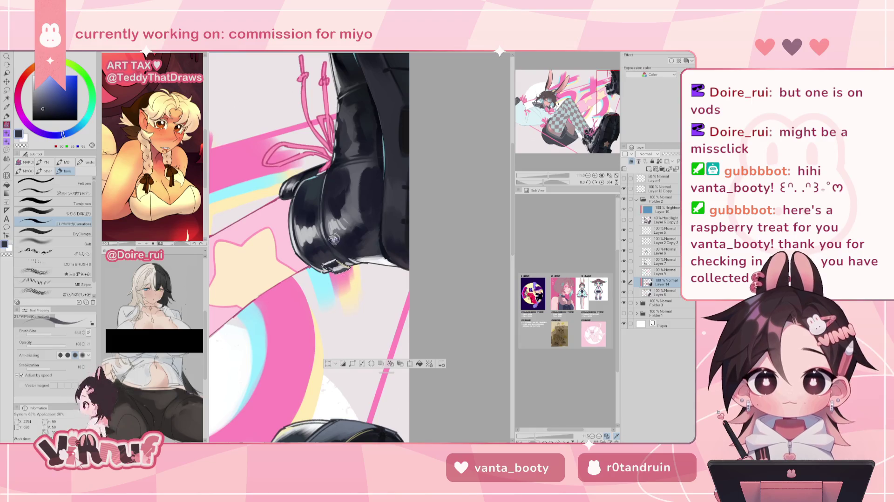
pyautogui.click(45, 335)
# Step: Pick a pale yellow and bring the boot at the top-right edge into view
pyautogui.scroll(-3, 544, 163)
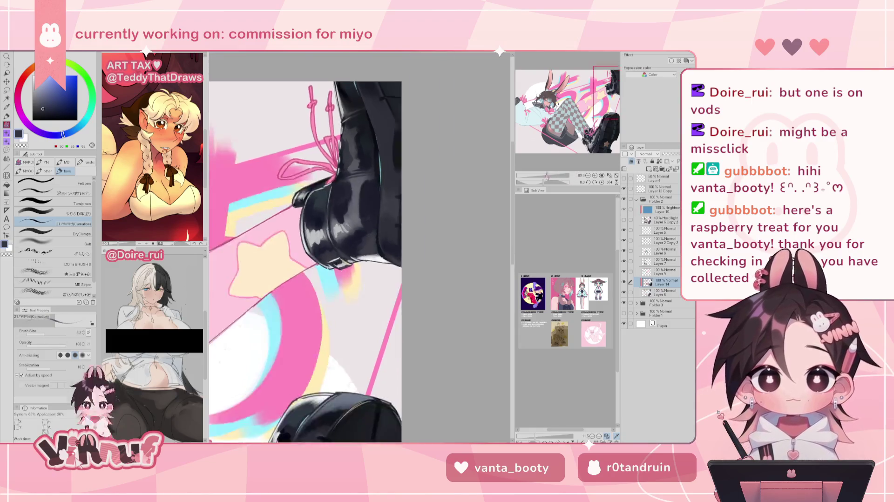
pyautogui.scroll(-3, 545, 163)
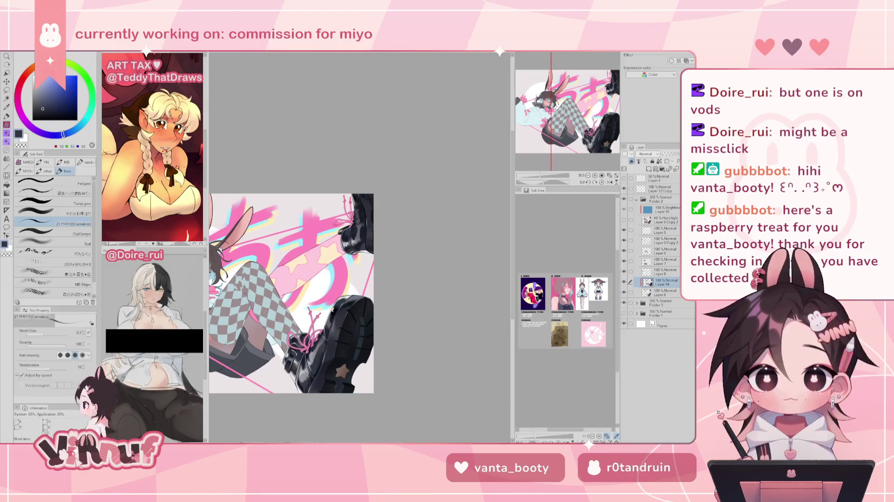
pyautogui.scroll(2, 305, 260)
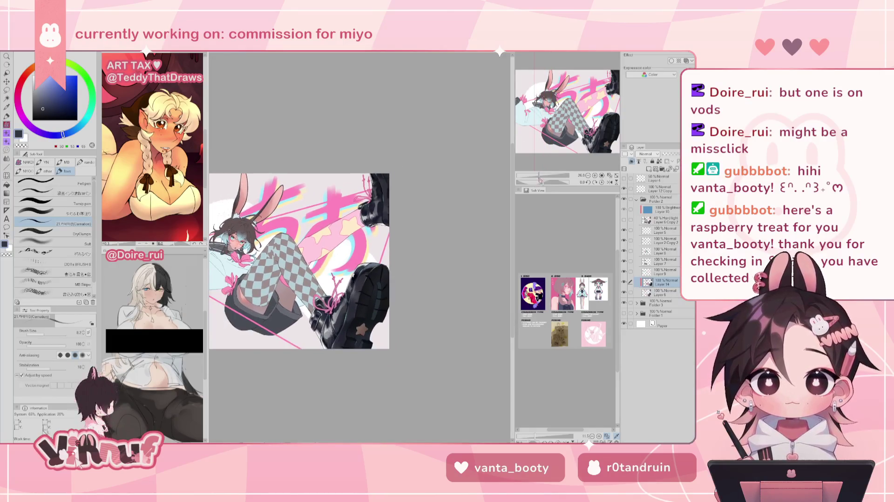
pyautogui.scroll(2, 354, 232)
pyautogui.scroll(3, 353, 233)
pyautogui.keyDown('alt'); pyautogui.click(386, 270); pyautogui.keyUp('alt')
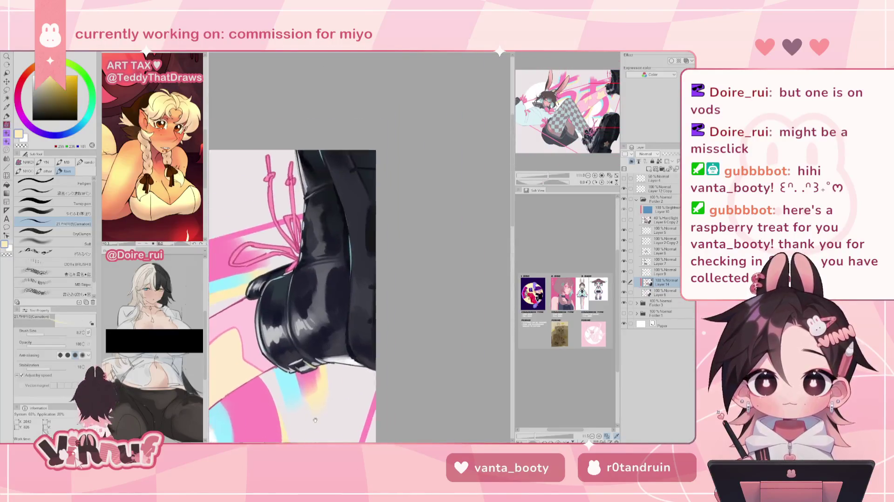
pyautogui.moveTo(354, 326); pyautogui.dragTo(326, 210)
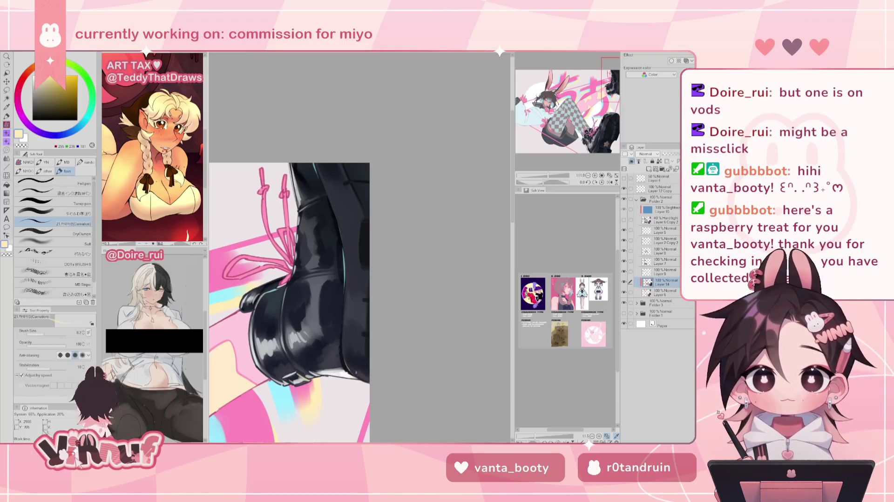
# Step: Fit the whole illustration in view, check it mirrored and unmirrored, and nudge its position
pyautogui.click(610, 175)
pyautogui.click(610, 182)
pyautogui.click(609, 182)
pyautogui.moveTo(418, 282); pyautogui.dragTo(372, 278)
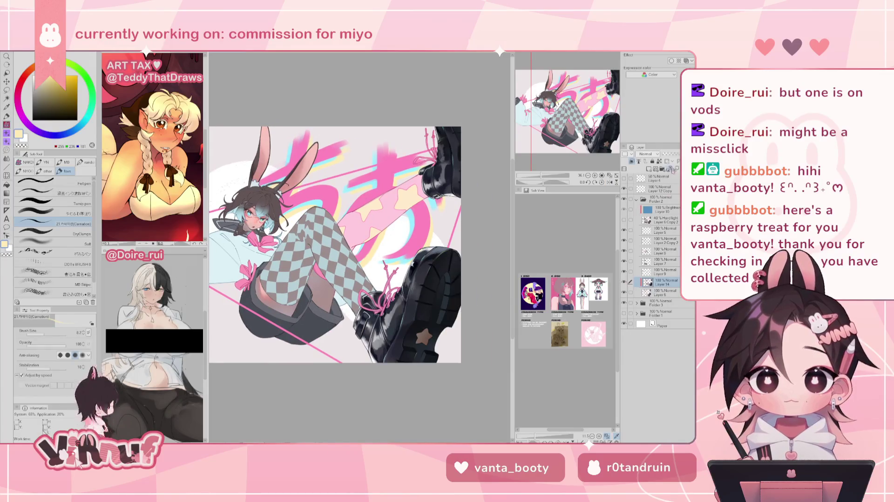
pyautogui.moveTo(394, 253); pyautogui.dragTo(368, 268)
# Step: Spray a light cyan soft-airbrush tint over the top-right boot, comparing it with and without
pyautogui.keyDown('alt'); pyautogui.click(369, 269); pyautogui.keyUp('alt')
pyautogui.press('b')
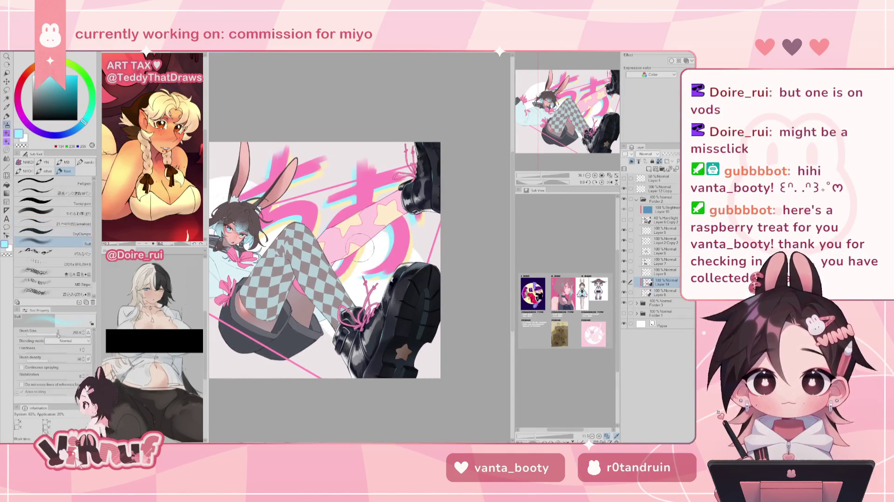
pyautogui.moveTo(454, 154); pyautogui.dragTo(455, 205)
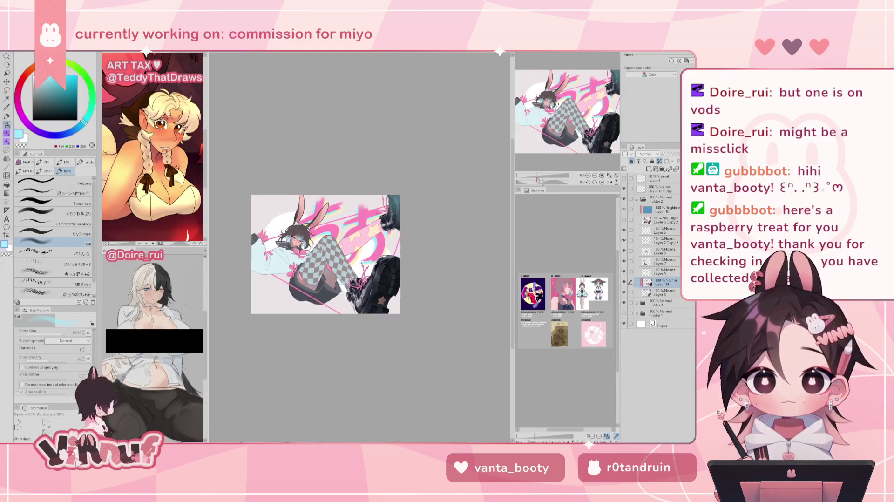
pyautogui.scroll(-2, 455, 205)
pyautogui.hotkey('ctrl', 'z')
pyautogui.hotkey('ctrl', 'y')
pyautogui.hotkey('ctrl', 'z')
pyautogui.hotkey('ctrl', 'y')
pyautogui.hotkey('ctrl', 'z')
pyautogui.hotkey('ctrl', 'y')
pyautogui.hotkey('ctrl', 'z')
pyautogui.hotkey('ctrl', 'y')
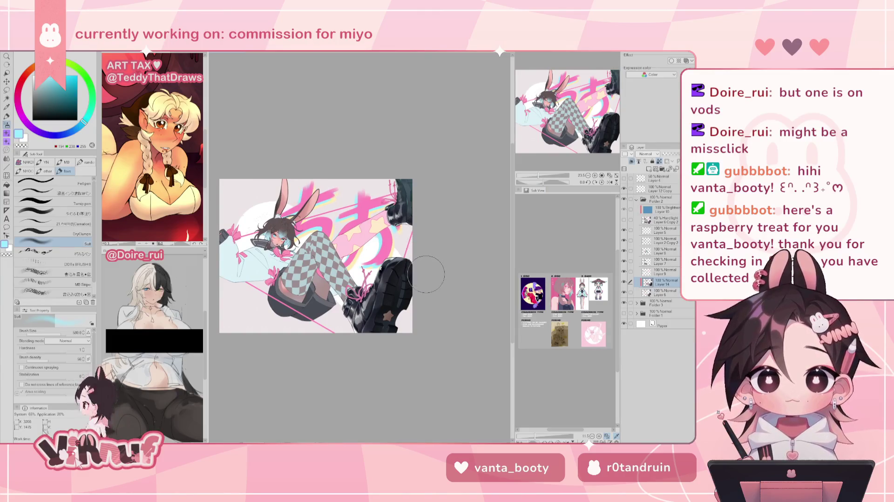
# Step: Draw thin strokes over the top-right boot, checking the art mirrored and unmirrored
pyautogui.press('h')
pyautogui.press('h')
pyautogui.hotkey('ctrl', 'z')
pyautogui.hotkey('ctrl', 'y')
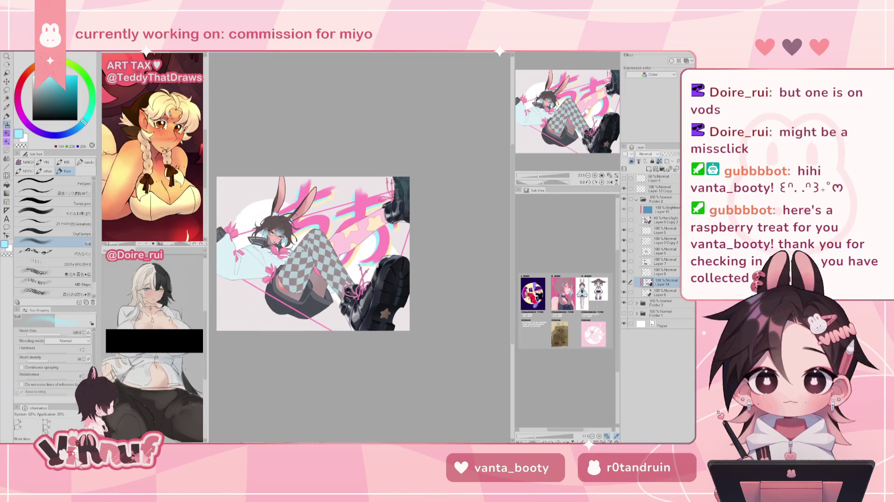
pyautogui.moveTo(394, 179); pyautogui.dragTo(392, 219)
pyautogui.press('h')
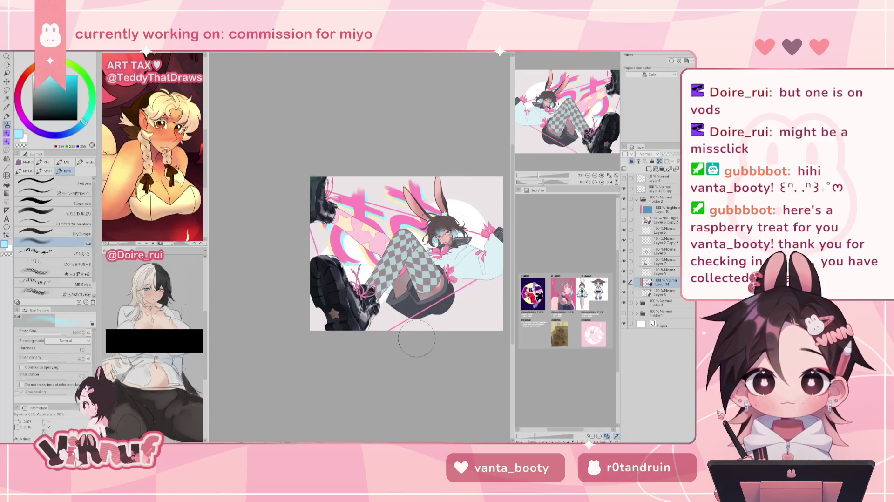
pyautogui.press('h')
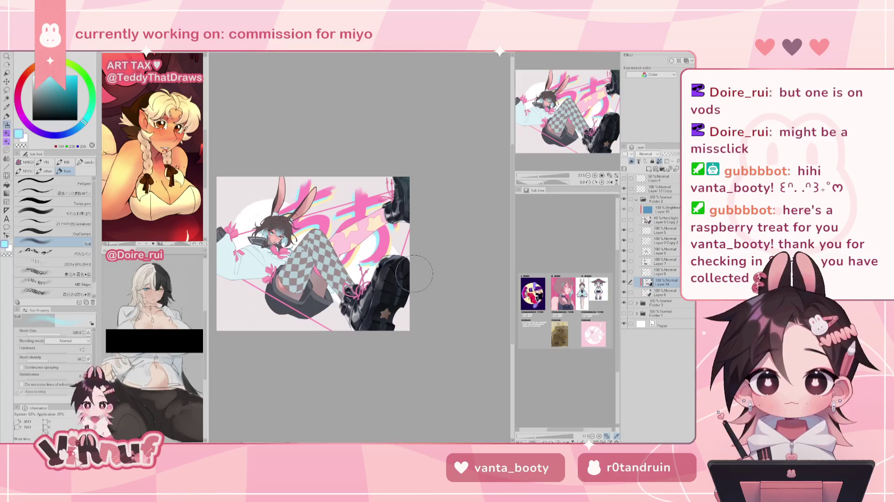
# Step: Paint thin pink strokes on the boot top with a brush around 1235, comparing them with and without
pyautogui.moveTo(362, 338); pyautogui.dragTo(430, 252)
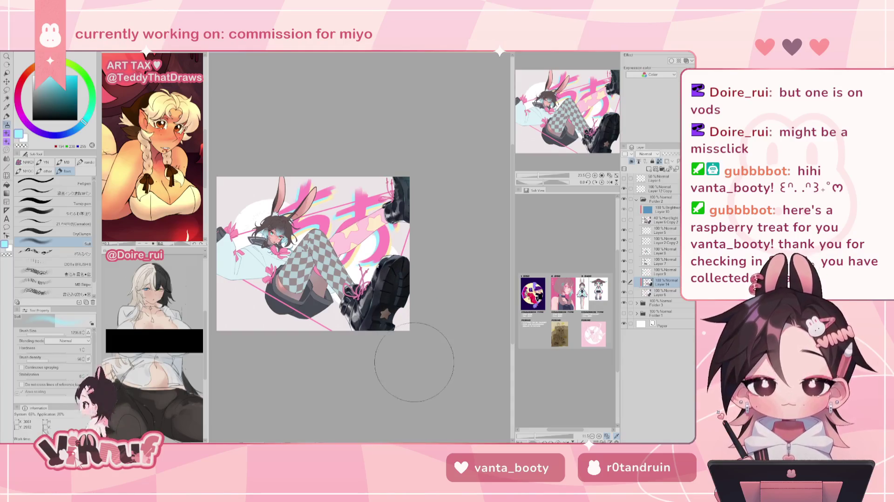
pyautogui.keyDown('alt'); pyautogui.click(391, 247); pyautogui.keyUp('alt')
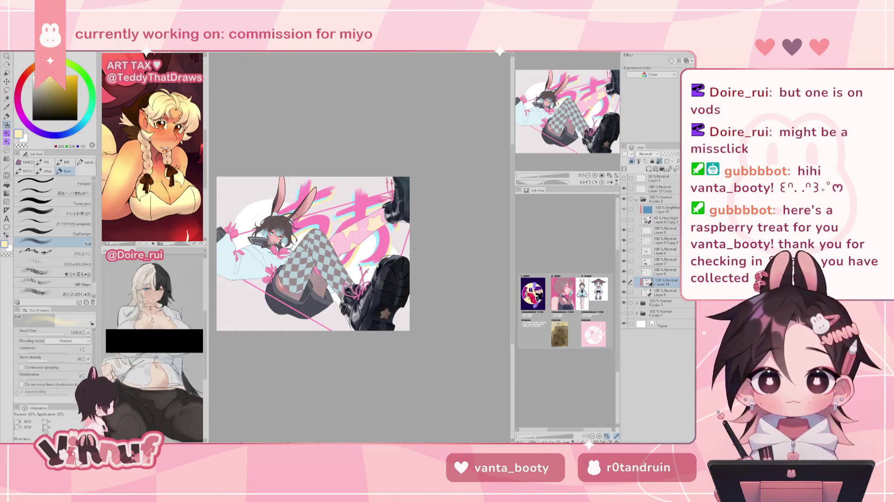
pyautogui.keyDown('alt'); pyautogui.click(383, 244); pyautogui.keyUp('alt')
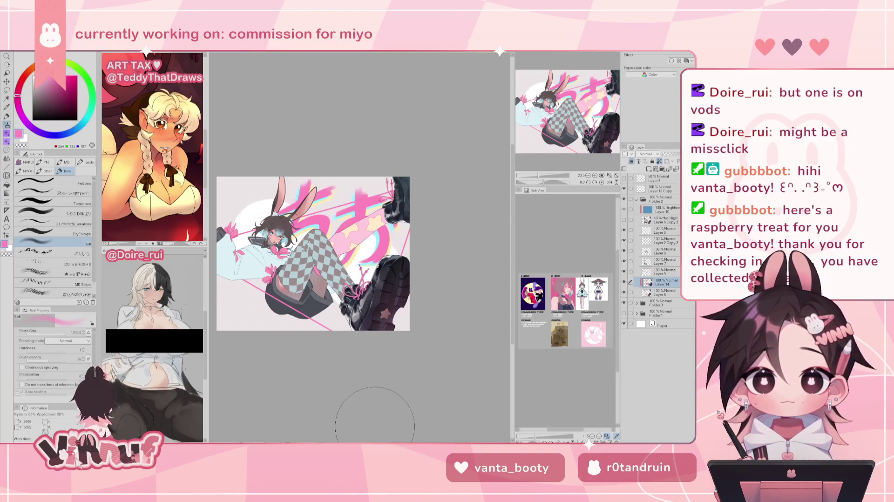
pyautogui.moveTo(400, 209); pyautogui.dragTo(389, 180)
pyautogui.hotkey('ctrl', 'z')
pyautogui.hotkey('ctrl', 'z')
pyautogui.hotkey('ctrl', 'y')
pyautogui.hotkey('ctrl', 'z')
pyautogui.hotkey('ctrl', 'y')
pyautogui.hotkey('ctrl', 'z')
pyautogui.hotkey('ctrl', 'y')
# Step: Check the art mirrored, then sample and fine-tune a light blue from the cyan outline
pyautogui.press('h')
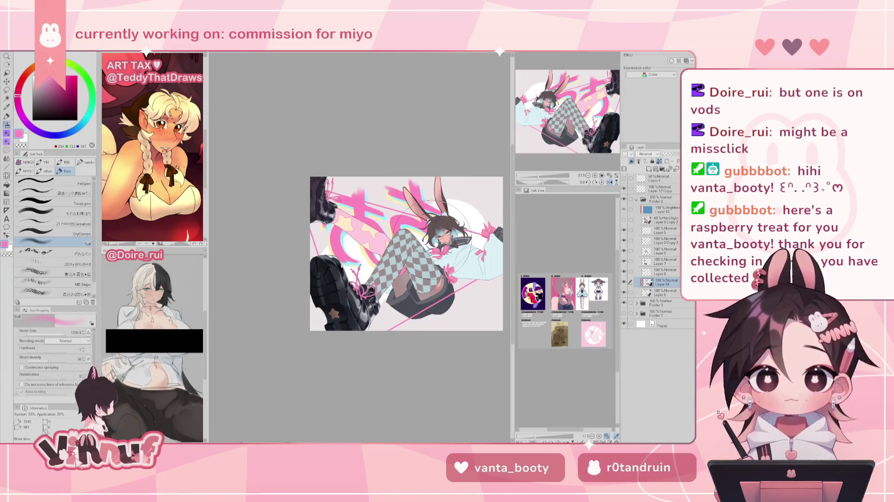
pyautogui.press('h')
pyautogui.moveTo(432, 240); pyautogui.dragTo(419, 212)
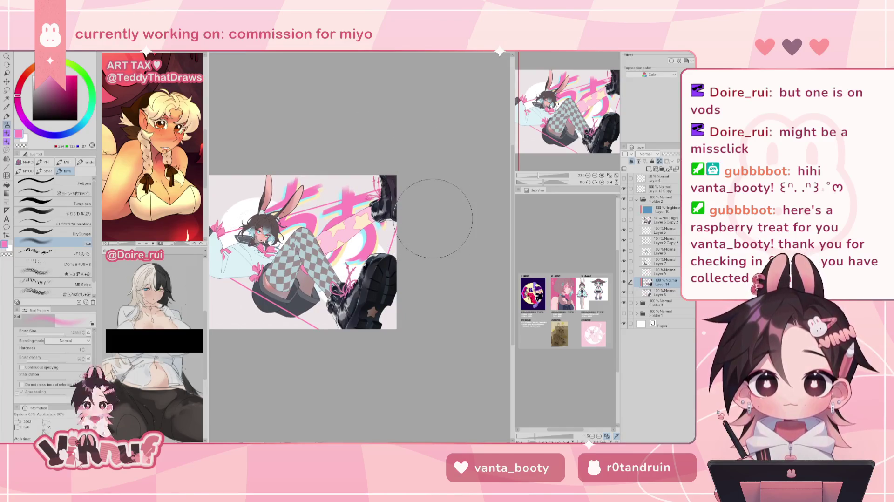
pyautogui.keyDown('alt'); pyautogui.click(367, 231); pyautogui.keyUp('alt')
pyautogui.moveTo(367, 231); pyautogui.dragTo(361, 235)
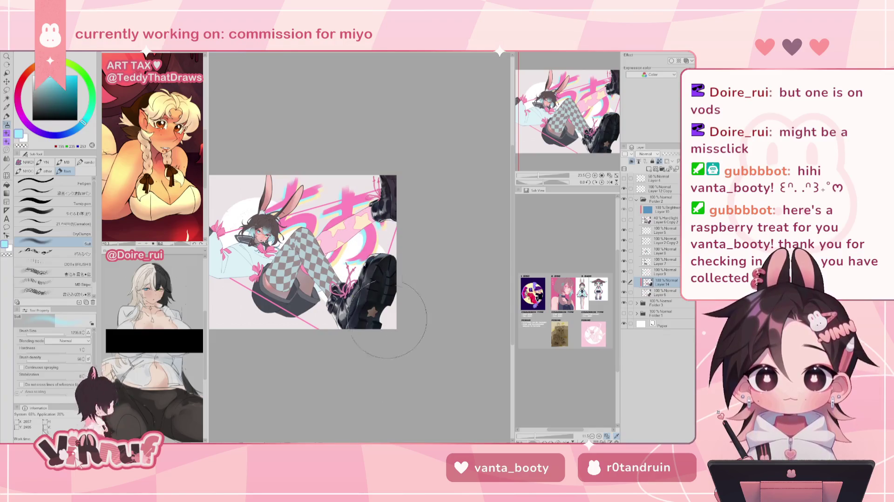
pyautogui.press('m')
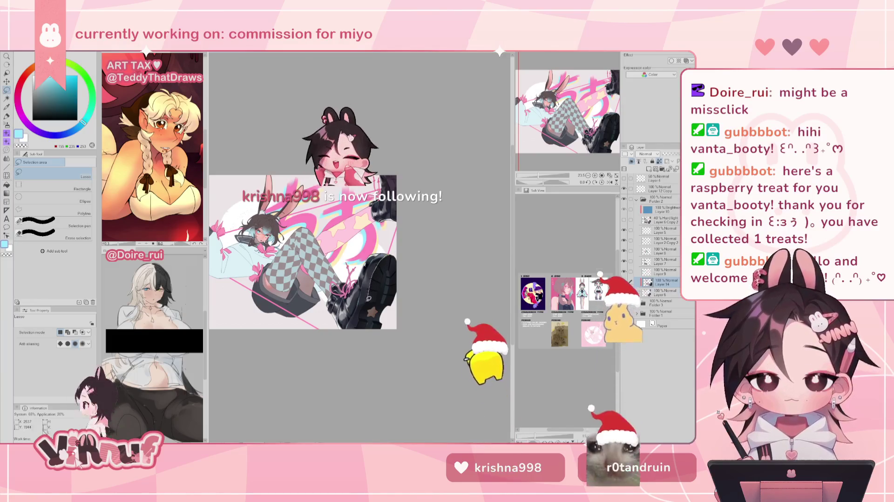
# Step: Airbrush black shading inside a lasso selection around the boot at brush size 440
pyautogui.moveTo(362, 311); pyautogui.dragTo(396, 261)
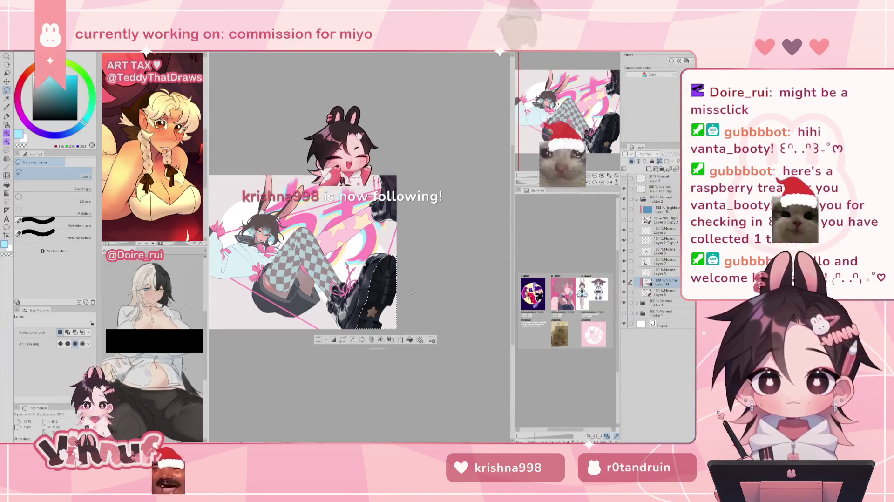
pyautogui.press('b')
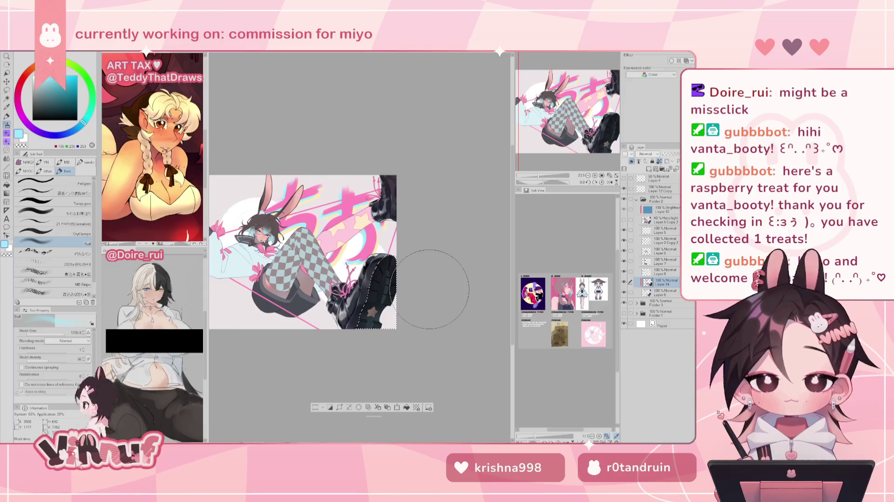
pyautogui.keyDown('alt'); pyautogui.click(386, 274); pyautogui.keyUp('alt')
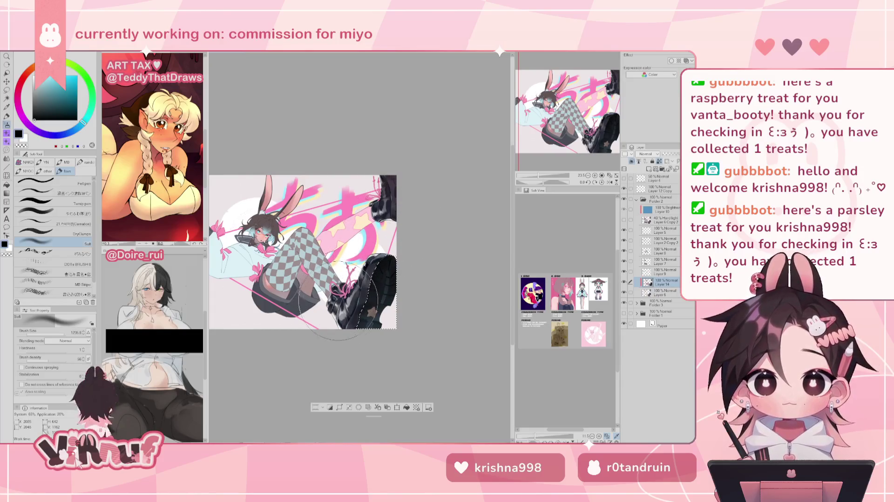
pyautogui.press('h')
pyautogui.press('h')
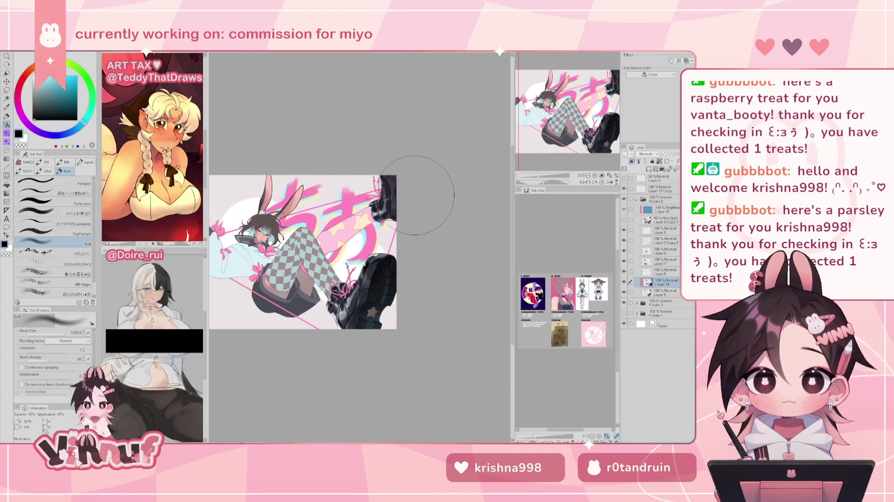
pyautogui.press('[')
pyautogui.press('[')
pyautogui.press('[')
pyautogui.moveTo(385, 196); pyautogui.dragTo(389, 210)
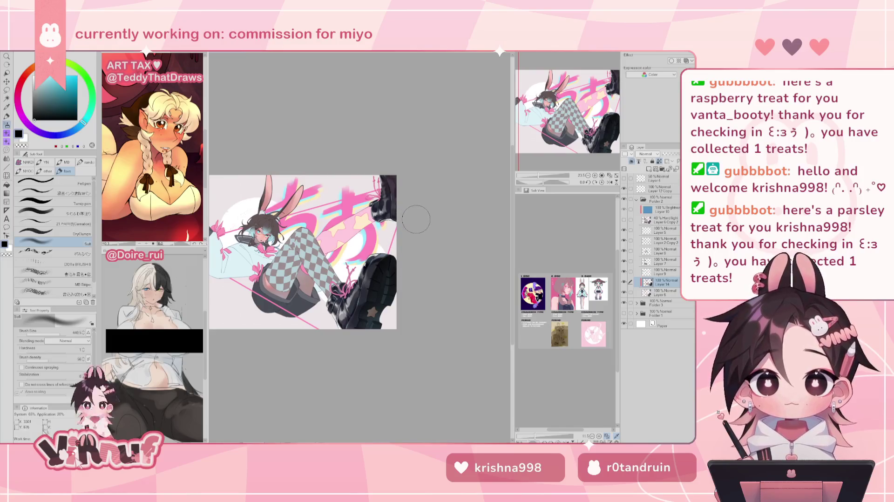
pyautogui.press('h')
pyautogui.press('h')
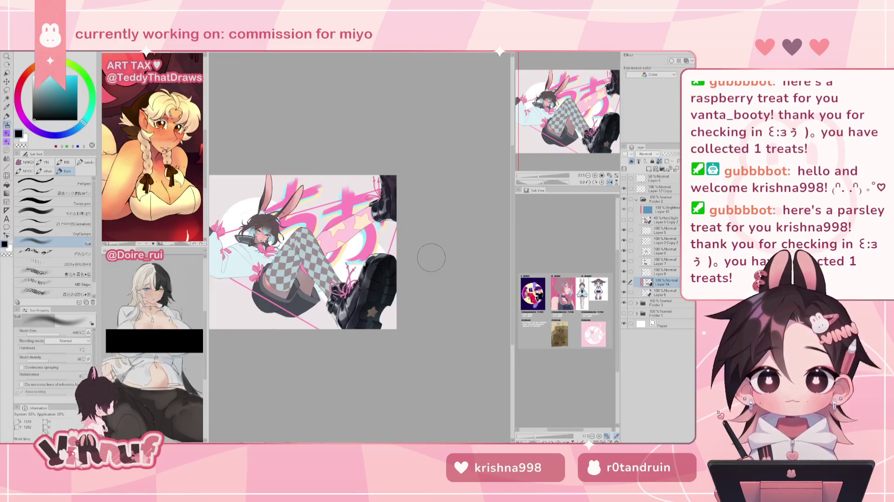
pyautogui.press('h')
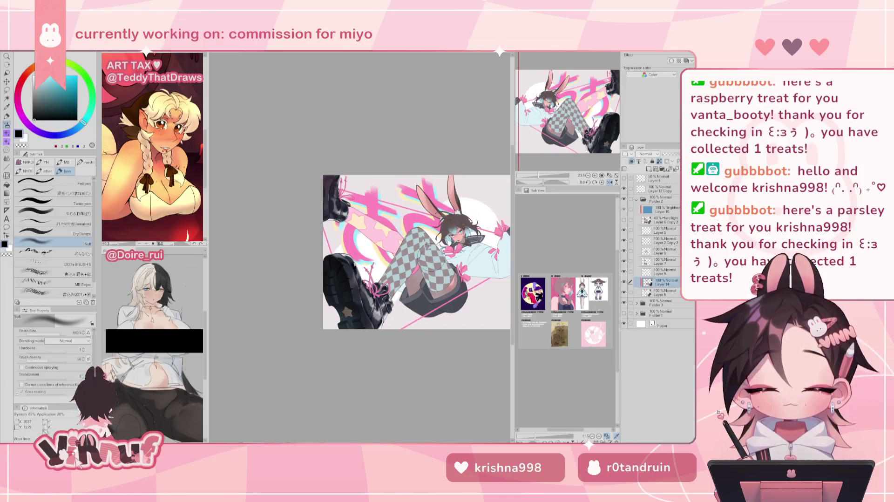
pyautogui.press('h')
pyautogui.moveTo(538, 176); pyautogui.dragTo(541, 180)
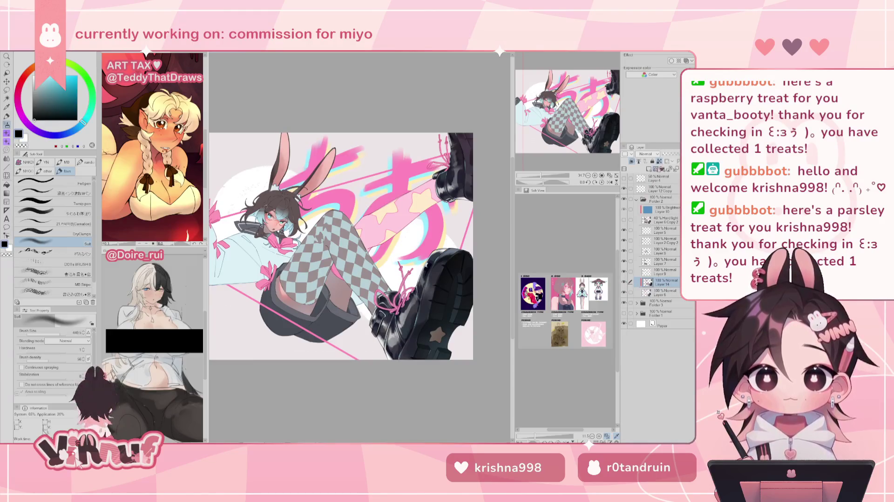
# Step: Zoom in on the boot and load a dry textured brush at size 14.1 with grey-blue from the shoe
pyautogui.moveTo(541, 176); pyautogui.dragTo(548, 178)
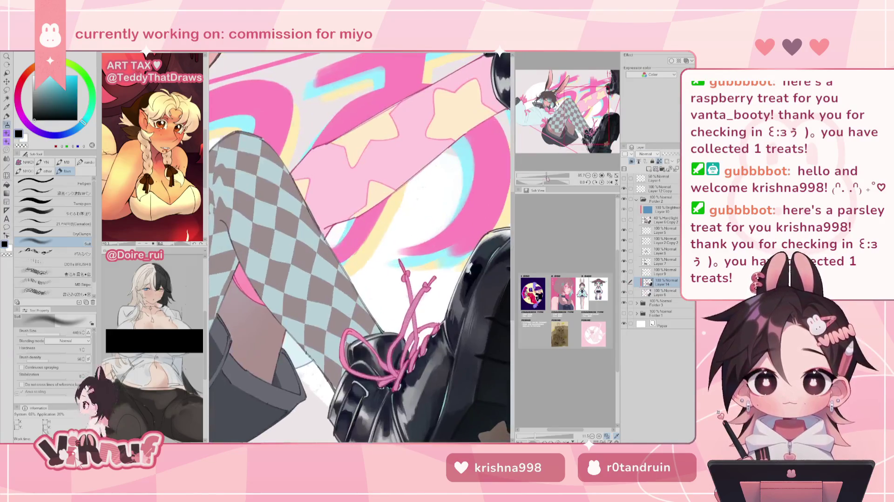
pyautogui.moveTo(561, 103); pyautogui.dragTo(582, 120)
pyautogui.press('x')
pyautogui.click(47, 202)
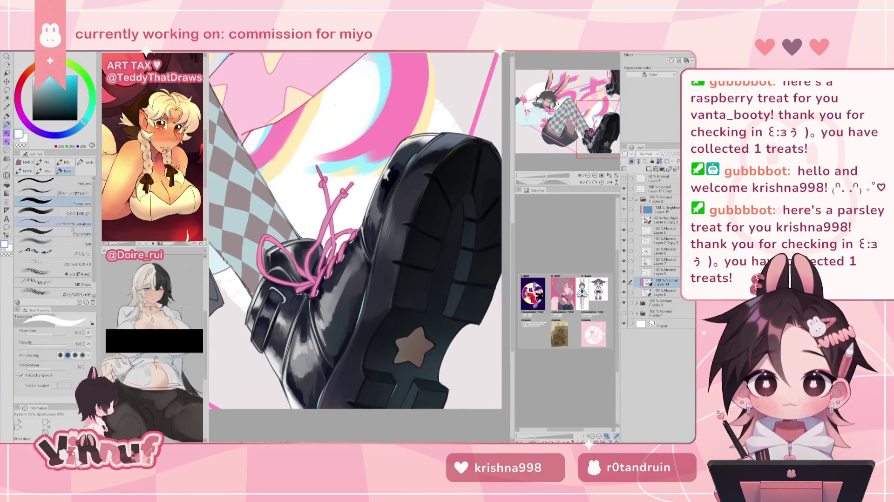
pyautogui.click(51, 231)
pyautogui.click(46, 336)
pyautogui.keyDown('alt'); pyautogui.click(282, 295); pyautogui.keyUp('alt')
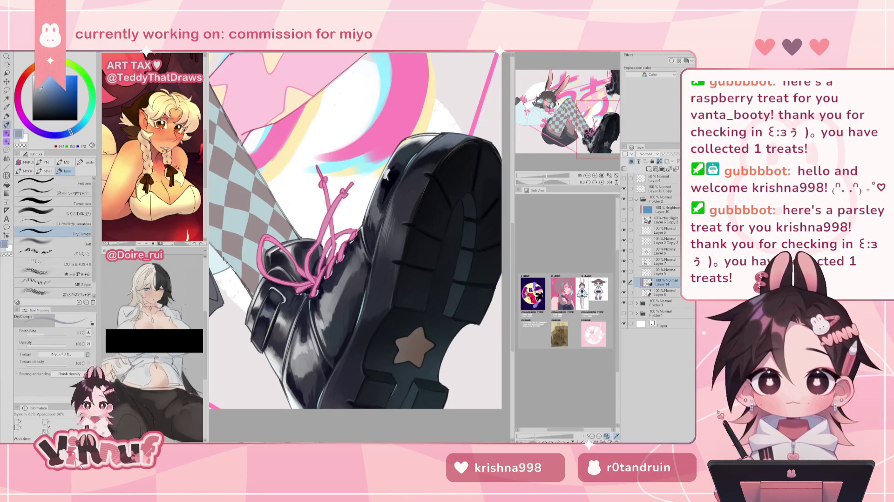
pyautogui.click(47, 332)
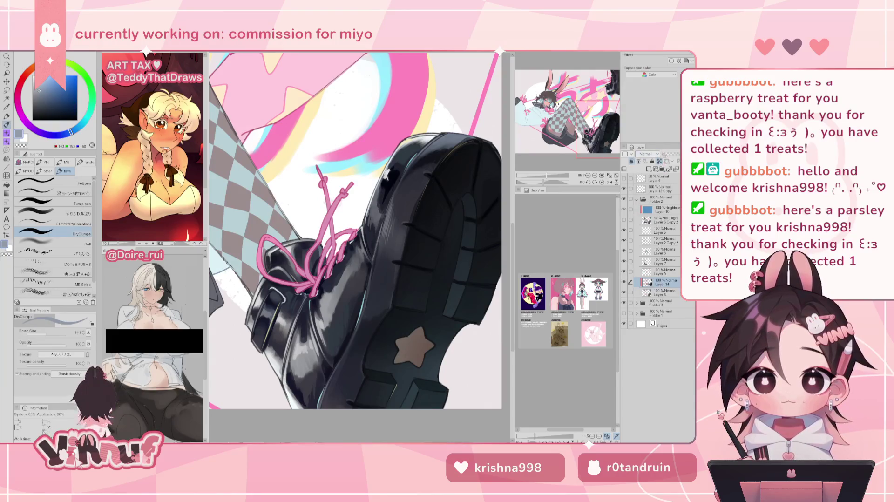
# Step: Sample a darker blue-grey, compare the shading layer on and off, and rotate the boot upright for white highlights
pyautogui.click(43, 95)
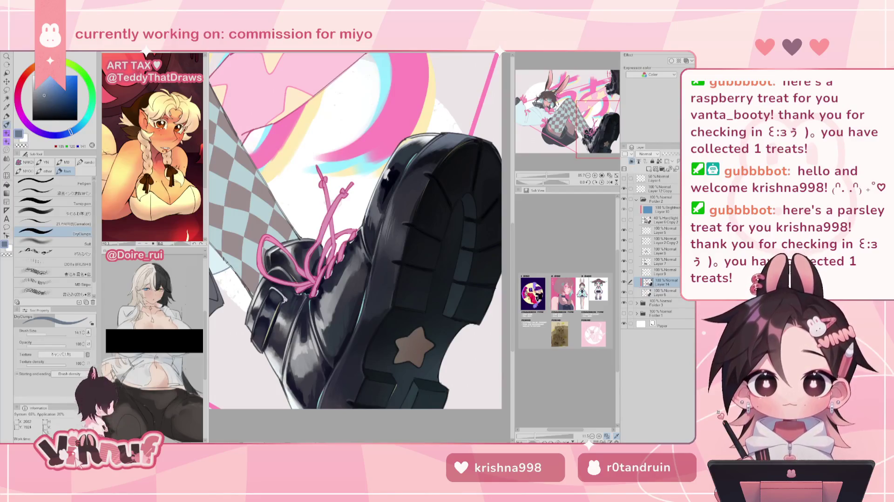
pyautogui.keyDown('alt'); pyautogui.click(279, 293); pyautogui.keyUp('alt')
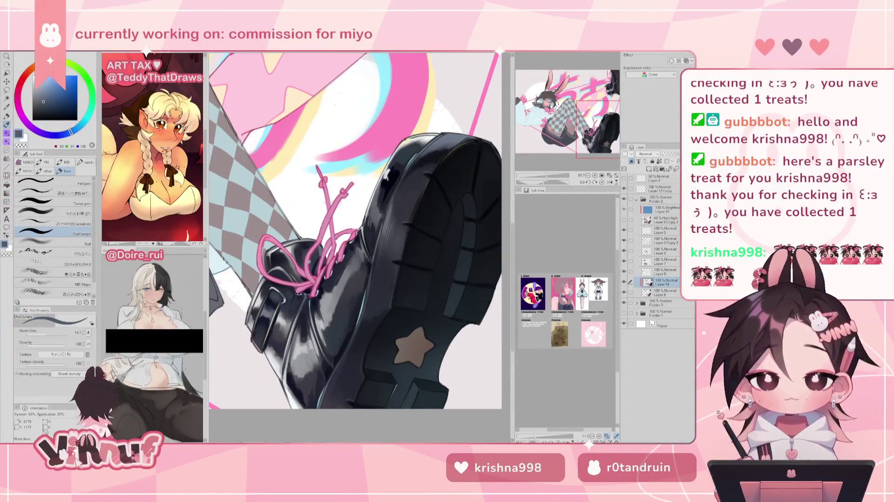
pyautogui.click(624, 281)
pyautogui.click(625, 282)
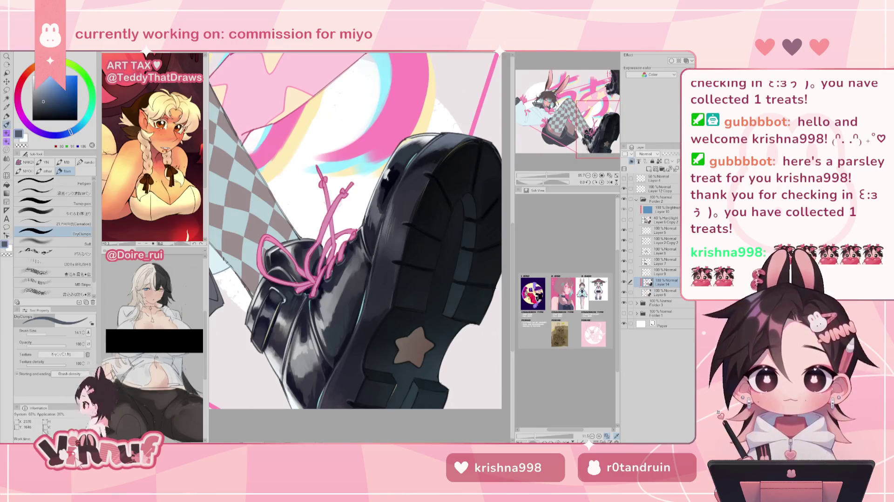
pyautogui.moveTo(358, 205); pyautogui.dragTo(350, 245)
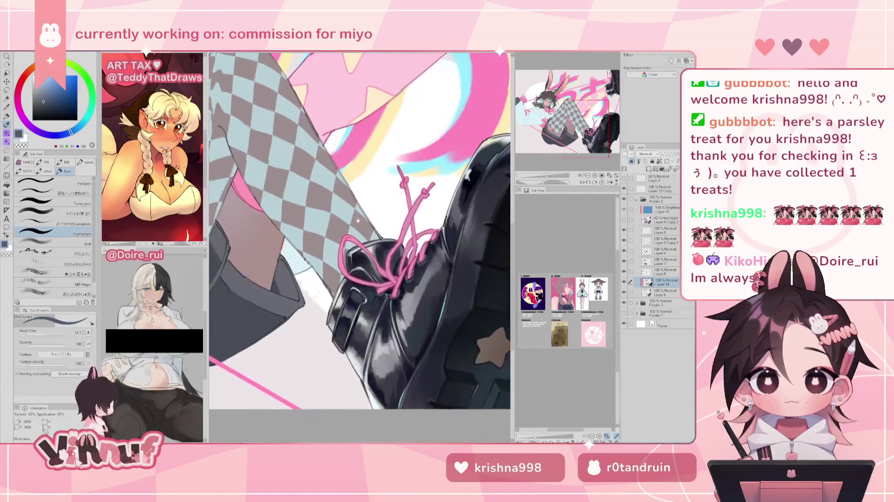
pyautogui.press('x')
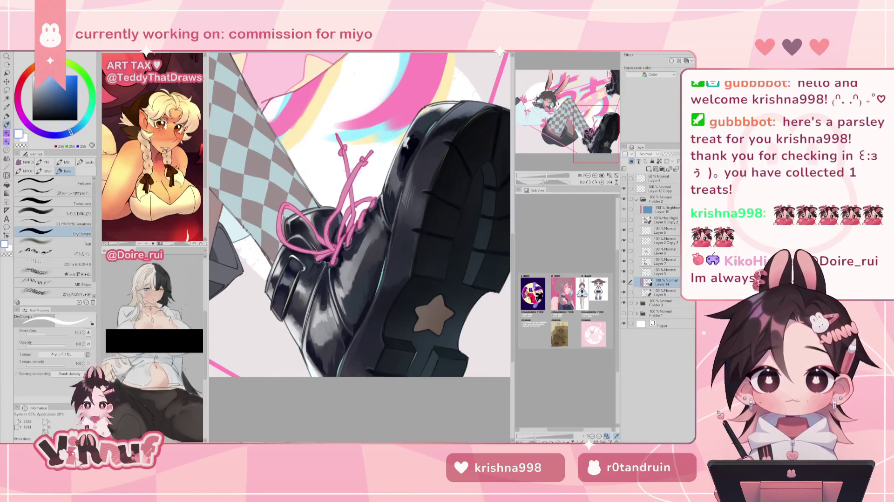
pyautogui.keyDown('alt'); pyautogui.click(302, 264); pyautogui.keyUp('alt')
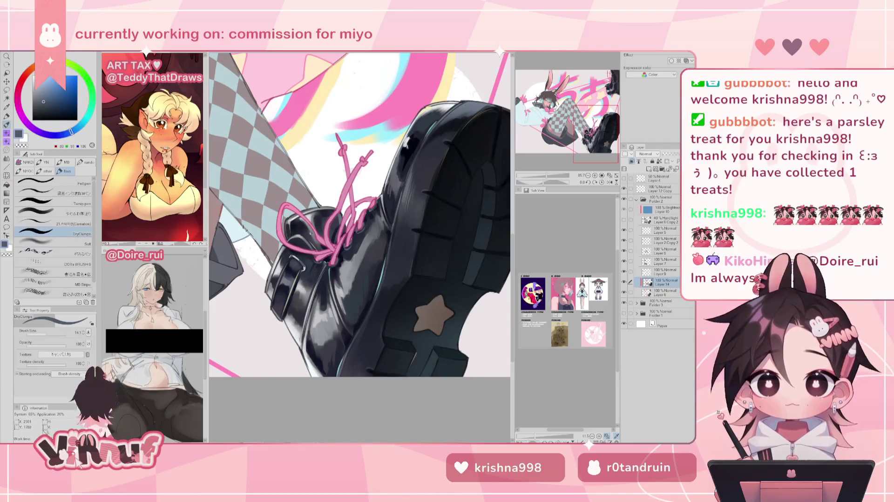
pyautogui.press('x')
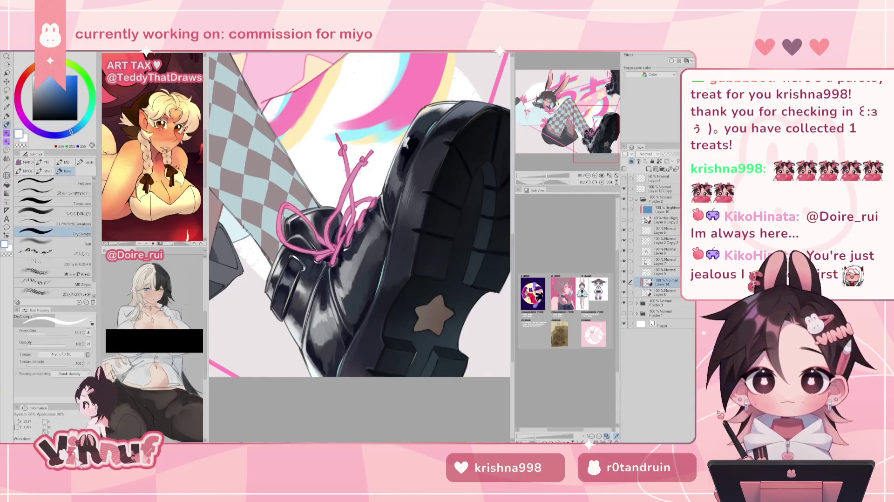
pyautogui.moveTo(378, 177); pyautogui.dragTo(354, 210)
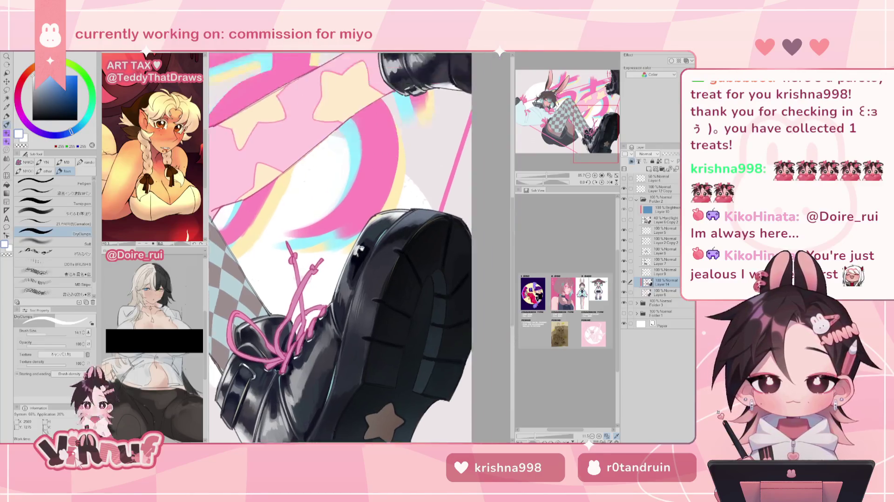
# Step: Sample the boot's dark blue-grey, swap to white, and return to the rotated boot close-up
pyautogui.keyDown('alt'); pyautogui.click(337, 245); pyautogui.keyUp('alt')
pyautogui.press('x')
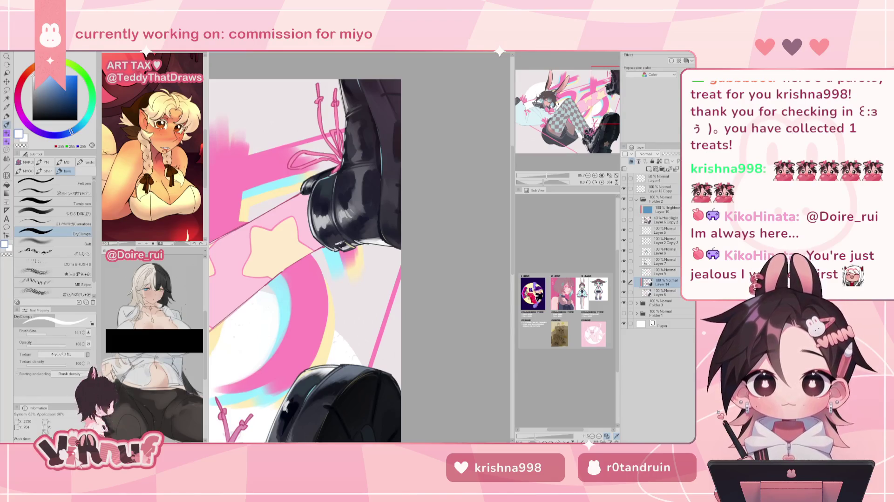
pyautogui.scroll(3, 354, 171)
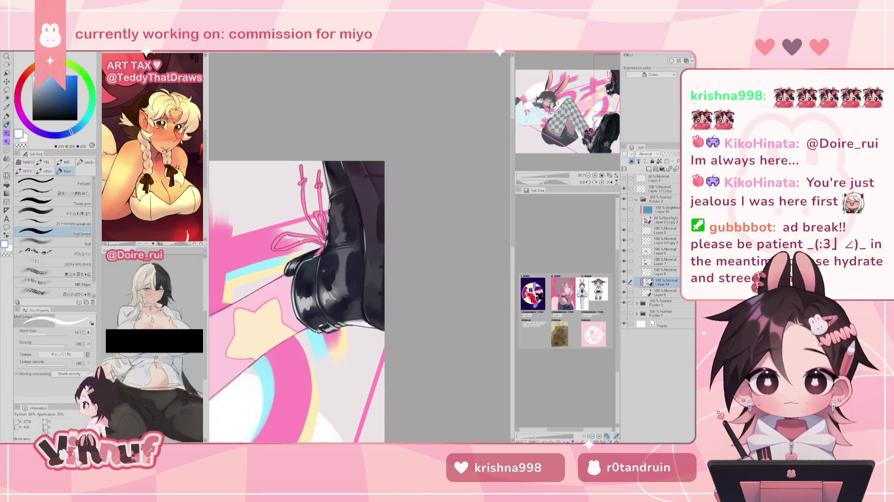
pyautogui.hotkey('ctrl', '0')
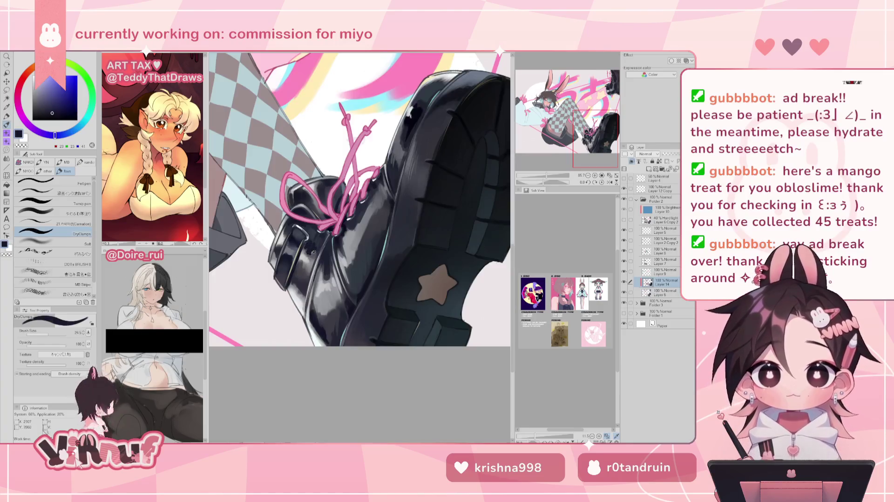
# Step: Zoom out and pan until the illustration's top and right edges are fully visible
pyautogui.scroll(-5, 343, 208)
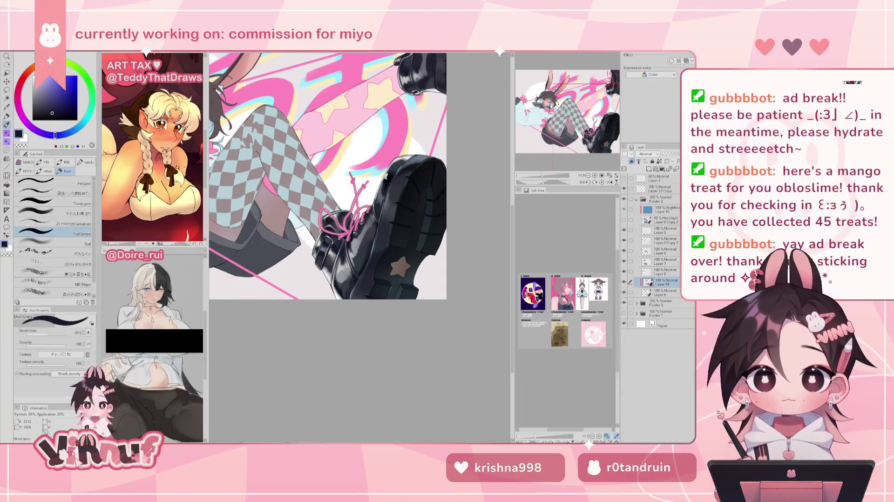
pyautogui.scroll(-1, 326, 177)
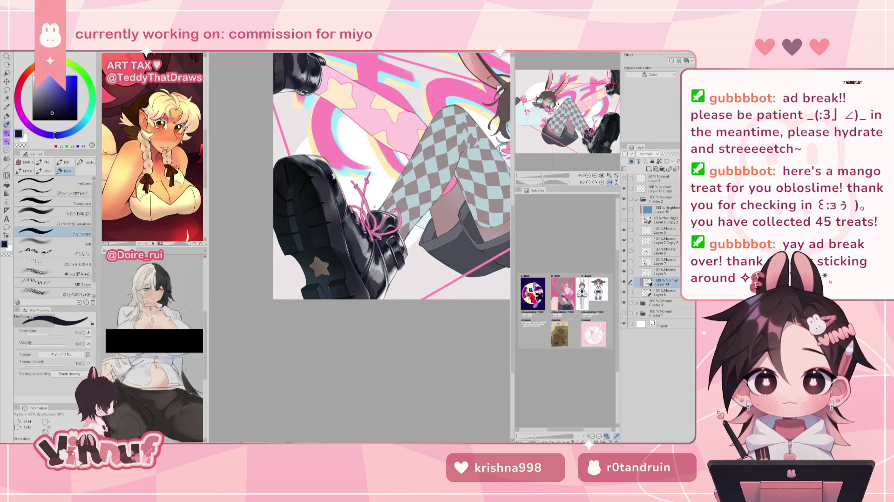
pyautogui.scroll(-1, 326, 177)
pyautogui.scroll(-1, 326, 177)
pyautogui.scroll(1, 347, 182)
pyautogui.scroll(1, 347, 182)
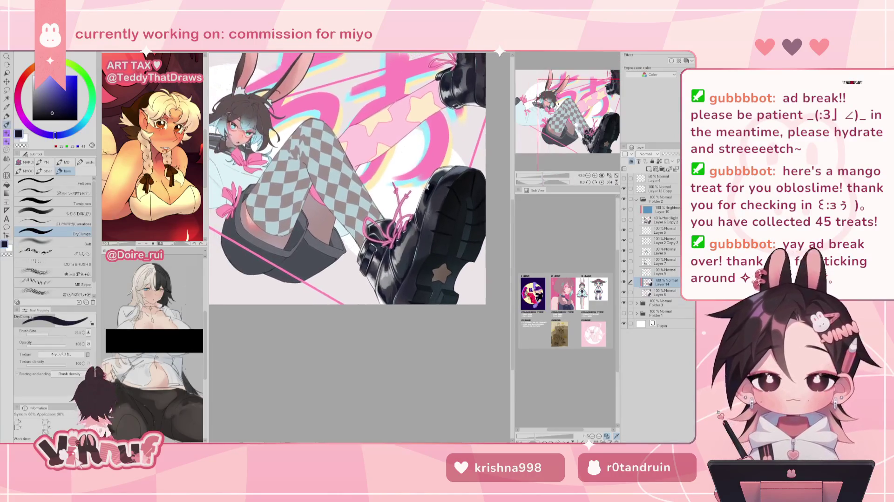
pyautogui.scroll(1, 347, 182)
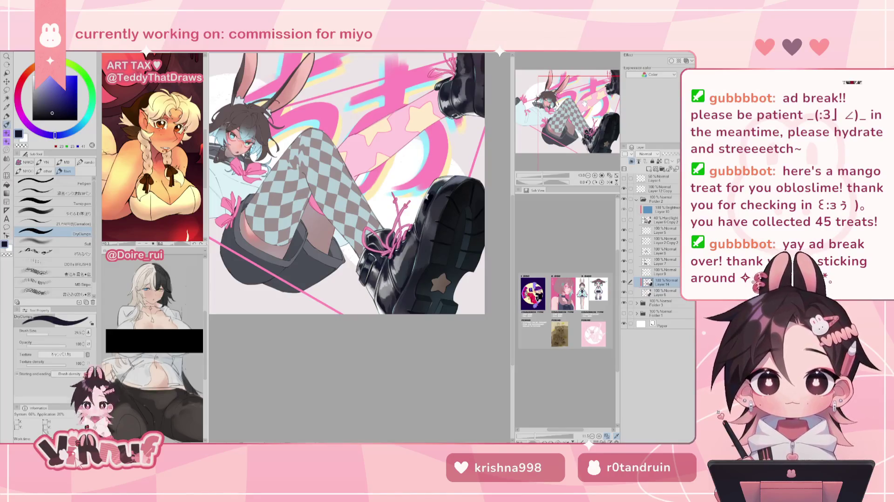
pyautogui.moveTo(588, 95); pyautogui.dragTo(559, 137)
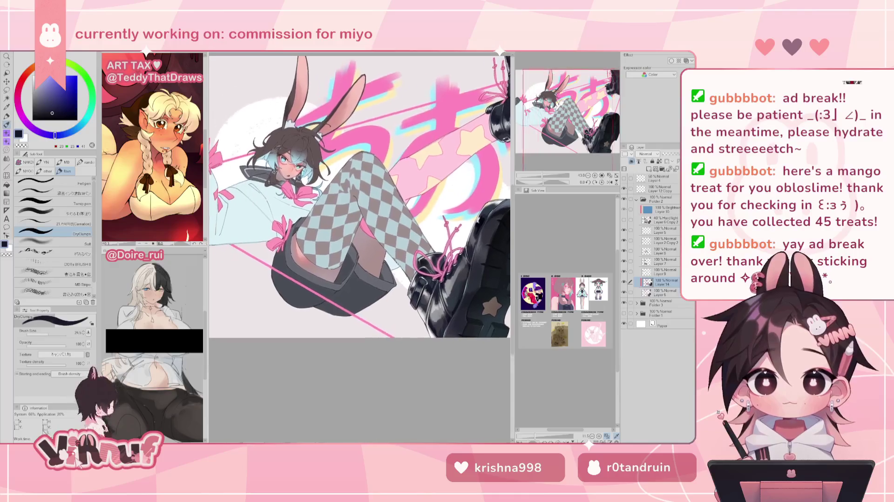
pyautogui.scroll(2, 559, 137)
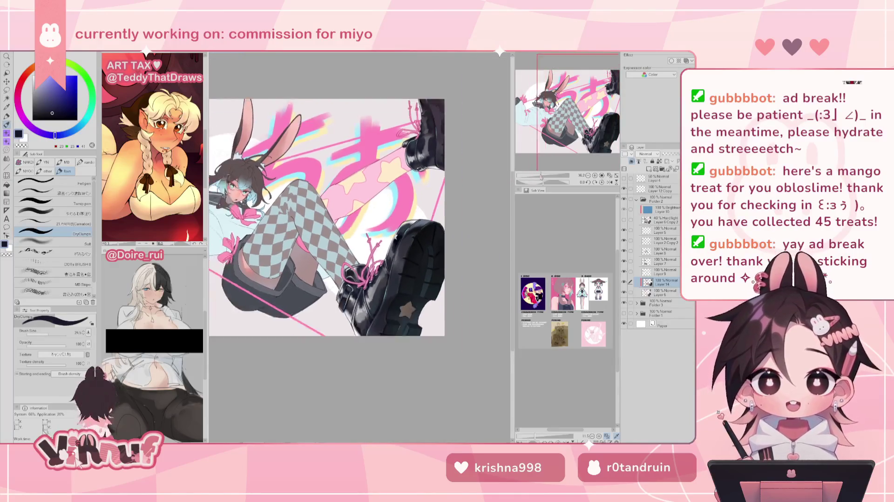
pyautogui.scroll(-1, 559, 137)
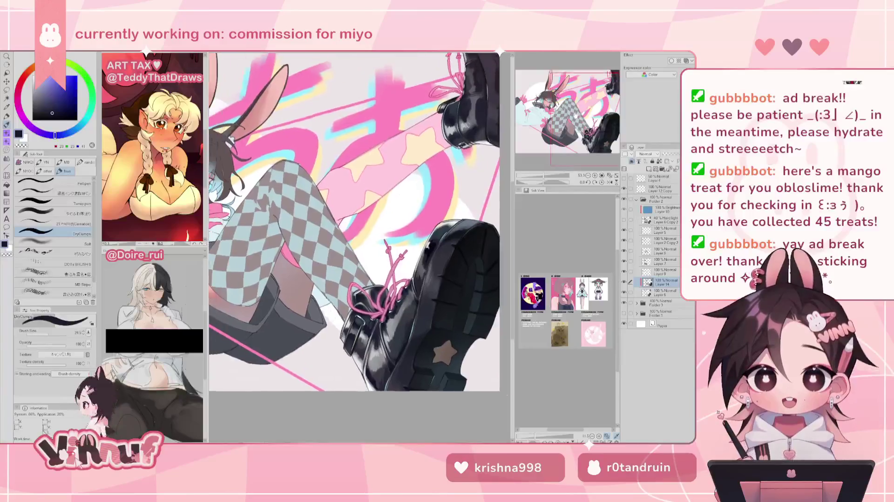
pyautogui.scroll(-1, 558, 137)
pyautogui.scroll(-1, 558, 137)
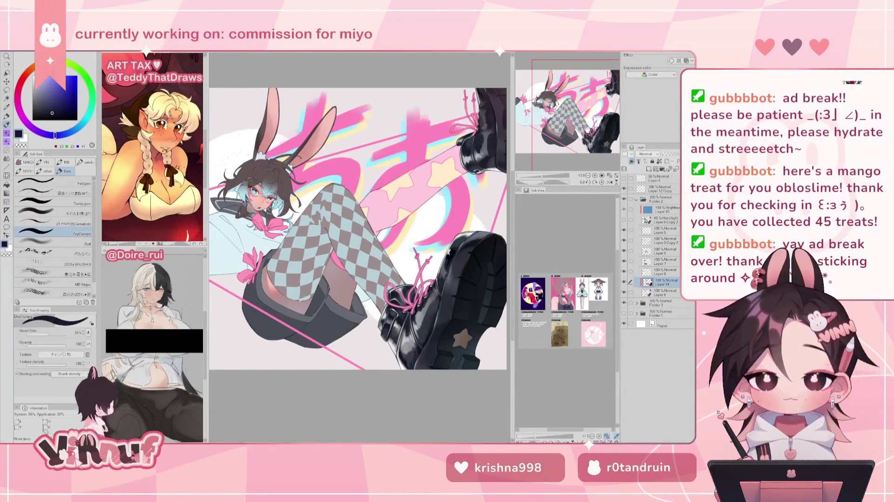
pyautogui.scroll(1, 588, 122)
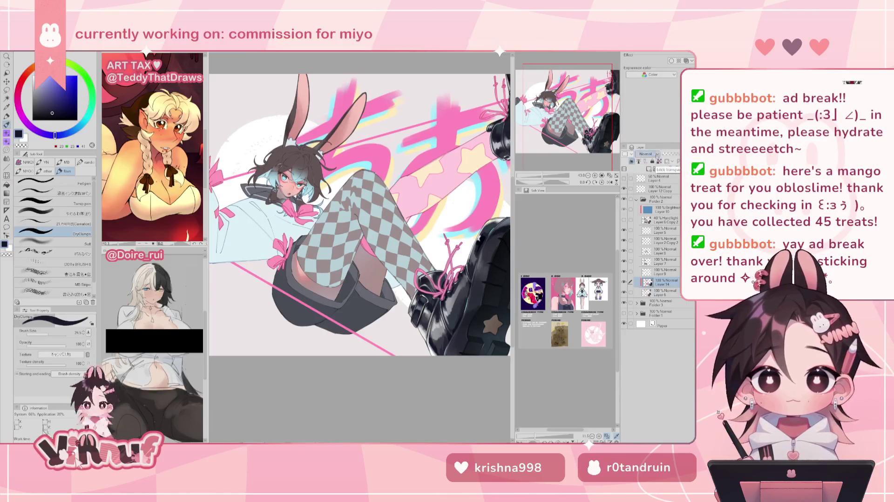
# Step: Paint muted dark purple shading over the thigh and shorts with a large soft brush
pyautogui.click(51, 212)
pyautogui.click(22, 79)
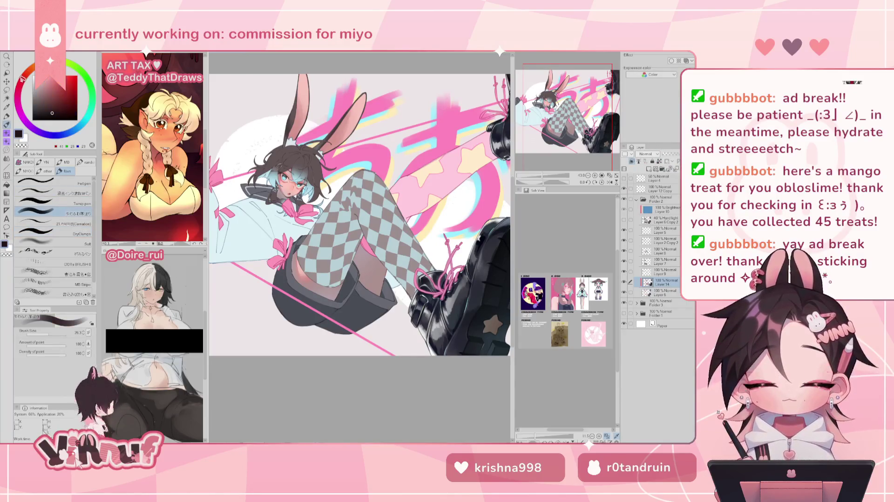
pyautogui.moveTo(47, 97); pyautogui.dragTo(44, 98)
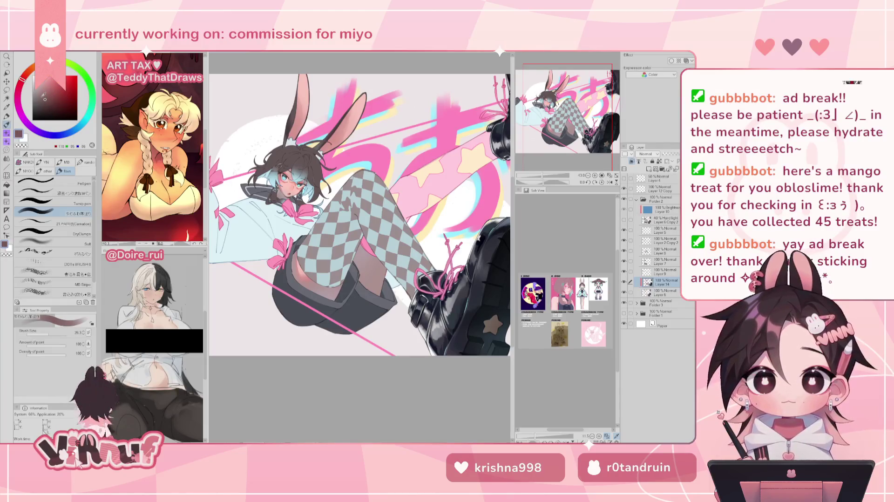
pyautogui.moveTo(52, 334); pyautogui.dragTo(60, 331)
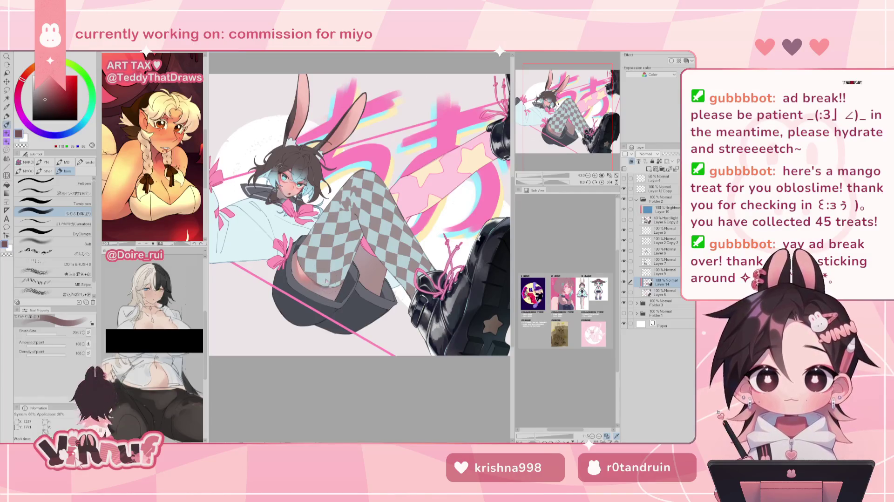
pyautogui.moveTo(313, 291)
pyautogui.mouseDown()
pyautogui.moveTo(305, 288)
pyautogui.moveTo(317, 313)
pyautogui.moveTo(321, 302)
pyautogui.moveTo(342, 307)
pyautogui.mouseUp()
pyautogui.click(56, 334)
pyautogui.click(53, 334)
pyautogui.press('h')
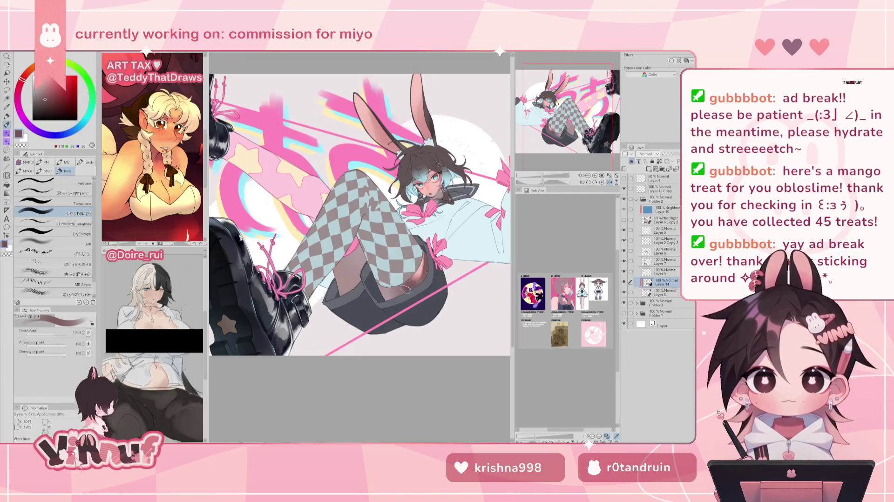
pyautogui.press('h')
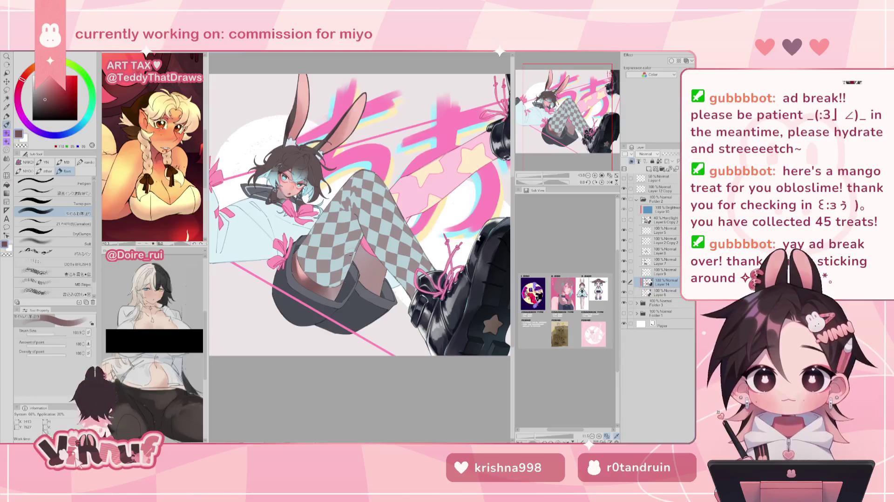
# Step: Blend the thigh shading with a lighter pinkish-grey skin tone using a wide brush
pyautogui.moveTo(341, 295)
pyautogui.mouseDown()
pyautogui.moveTo(300, 297)
pyautogui.moveTo(309, 291)
pyautogui.mouseUp()
pyautogui.keyDown('alt'); pyautogui.click(299, 297); pyautogui.keyUp('alt')
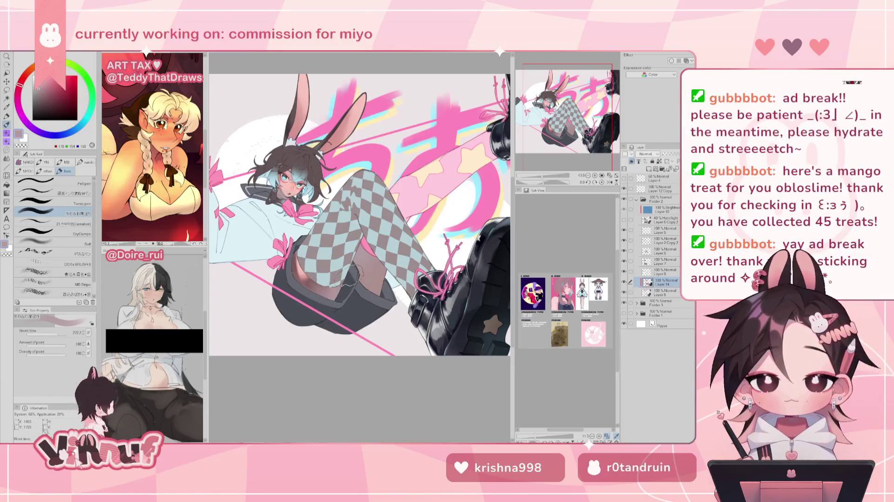
pyautogui.moveTo(310, 290); pyautogui.dragTo(349, 282)
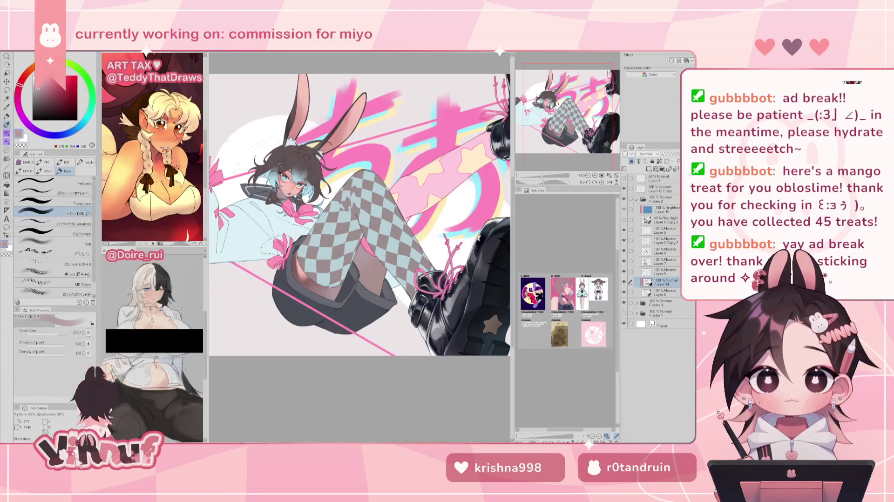
pyautogui.press('h')
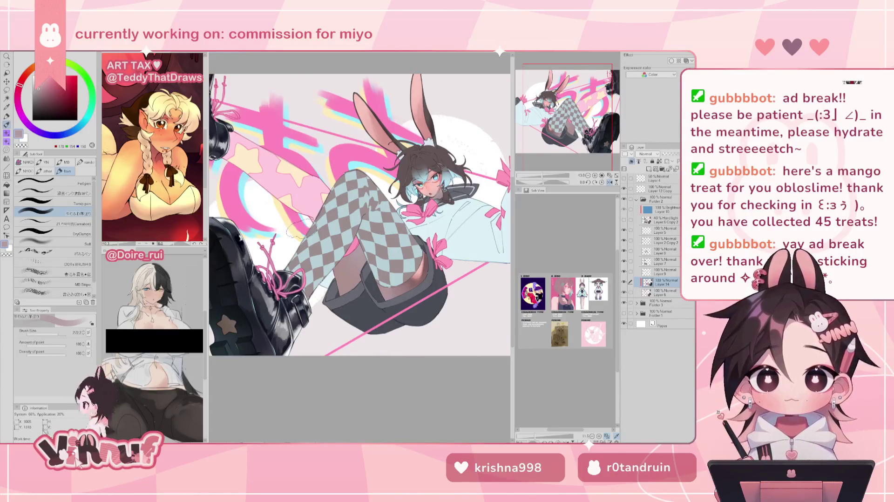
pyautogui.click(52, 243)
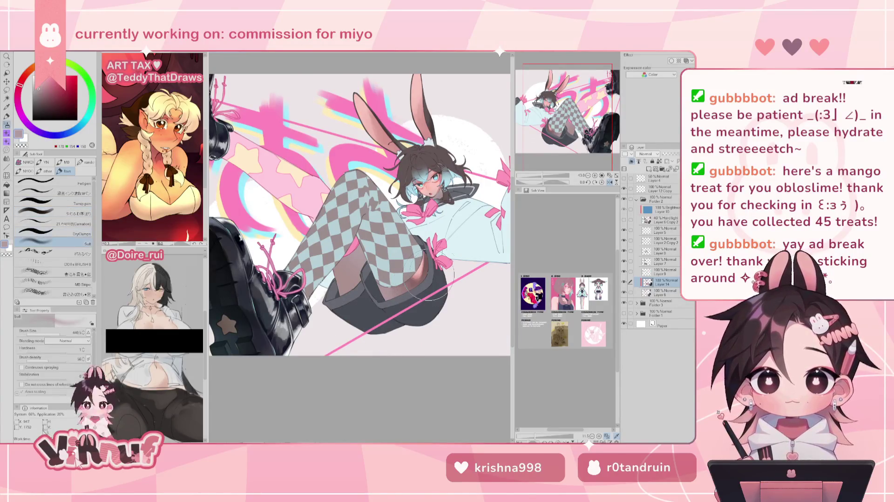
# Step: Add and deepen dark shading strokes on the thigh with a brush of about size 64
pyautogui.press('[')
pyautogui.press('[')
pyautogui.press('[')
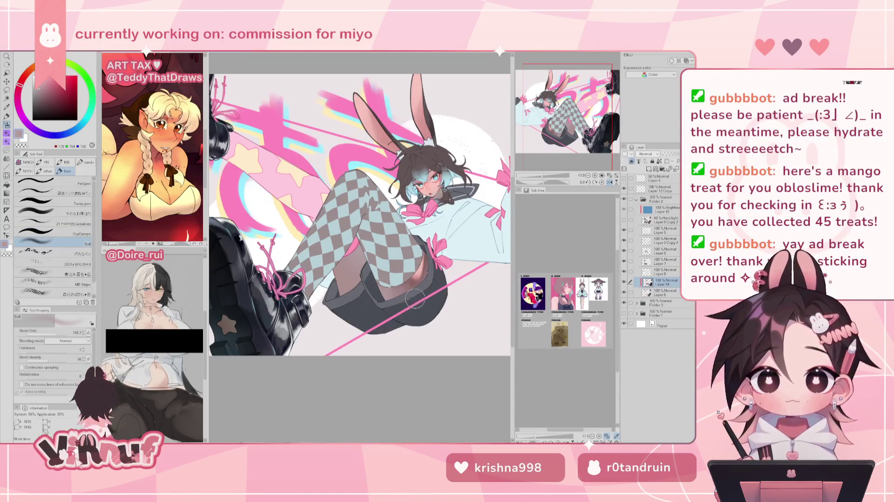
pyautogui.press('h')
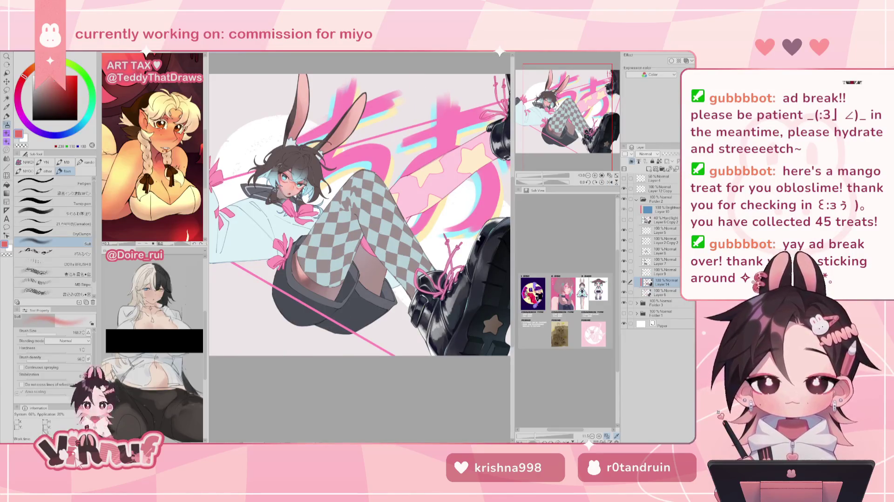
pyautogui.click(50, 333)
pyautogui.moveTo(303, 266); pyautogui.dragTo(301, 277)
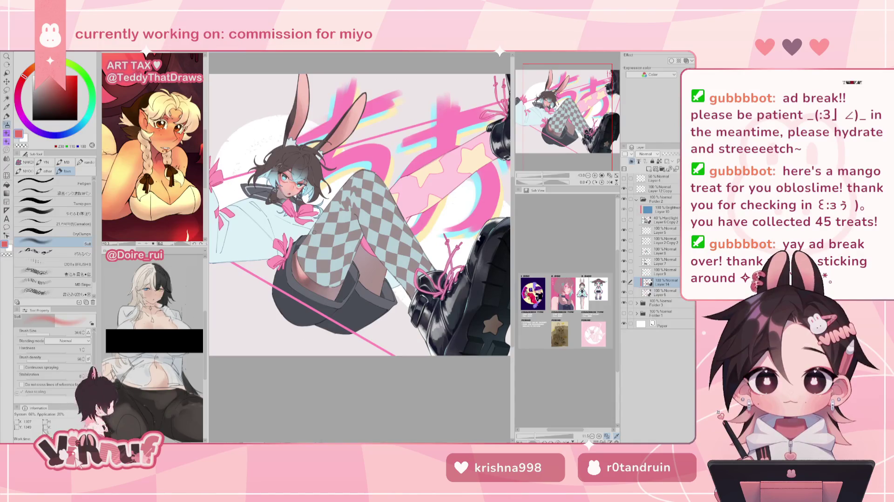
pyautogui.keyDown('alt'); pyautogui.click(303, 257); pyautogui.keyUp('alt')
pyautogui.click(60, 213)
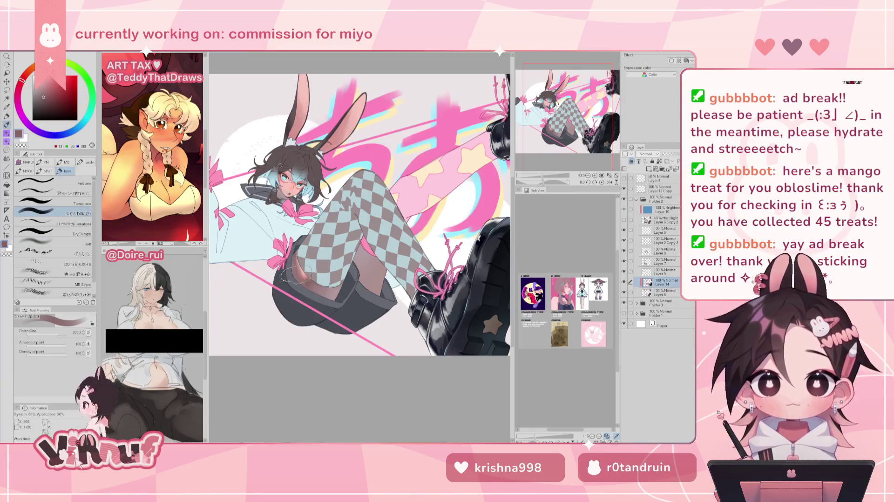
pyautogui.click(53, 334)
pyautogui.moveTo(311, 295); pyautogui.dragTo(308, 287)
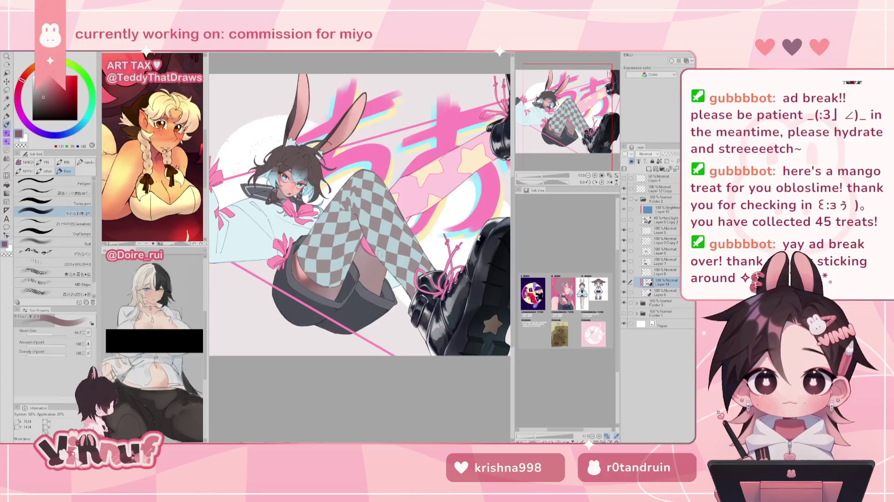
pyautogui.press('h')
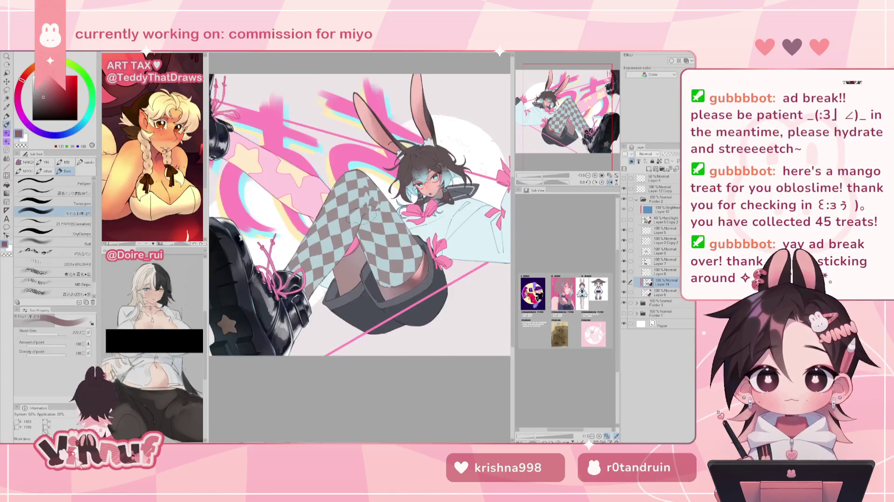
pyautogui.press('h')
# Step: Set the Soft brush to about 290 and sample muted mauve-brown and lighter pink from the artwork
pyautogui.moveTo(62, 333); pyautogui.dragTo(57, 335)
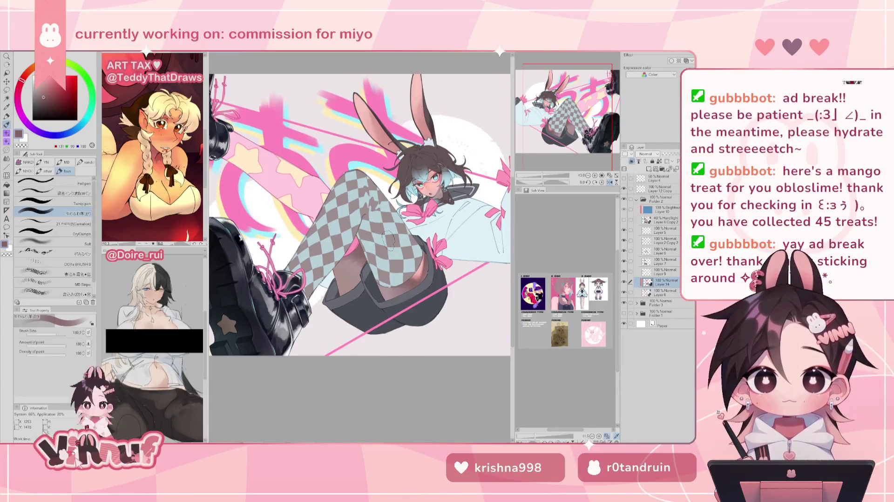
pyautogui.click(56, 242)
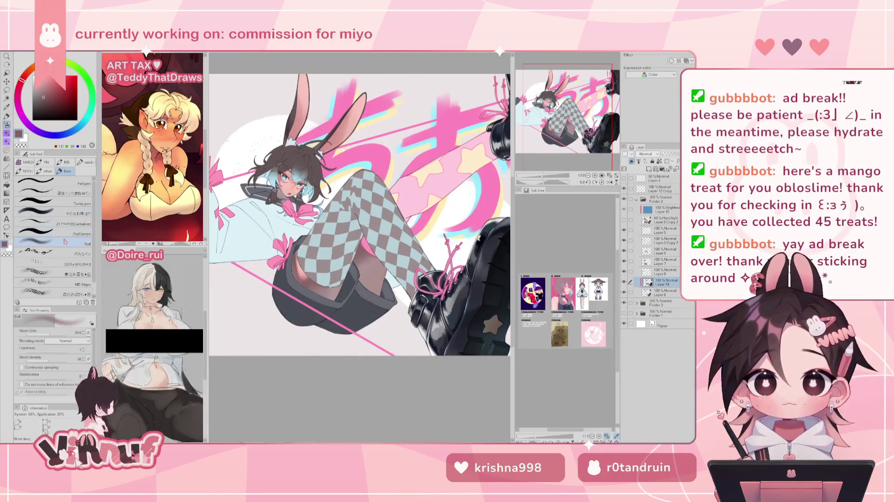
pyautogui.keyDown('alt'); pyautogui.click(363, 276); pyautogui.keyUp('alt')
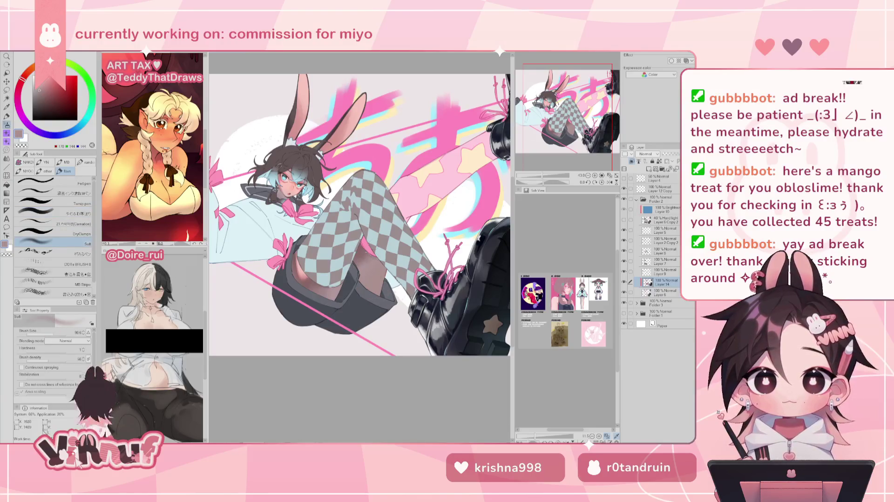
pyautogui.moveTo(361, 287); pyautogui.dragTo(379, 287)
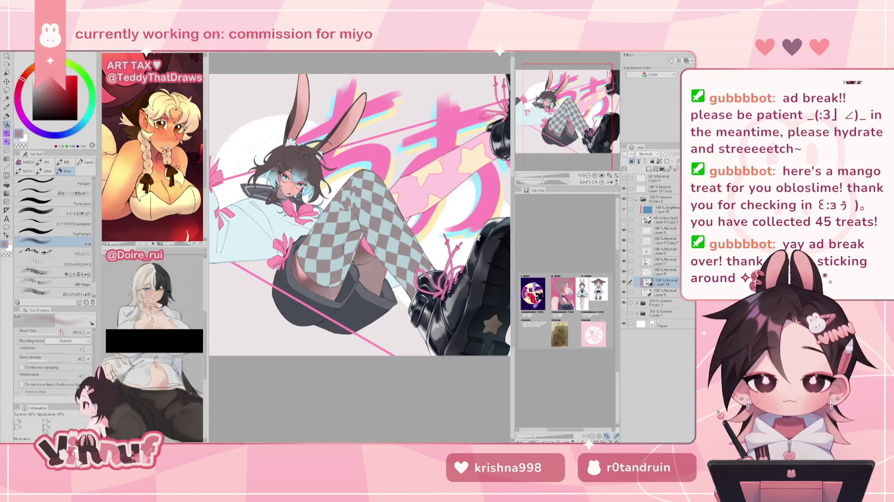
pyautogui.keyDown('alt'); pyautogui.click(362, 287); pyautogui.keyUp('alt')
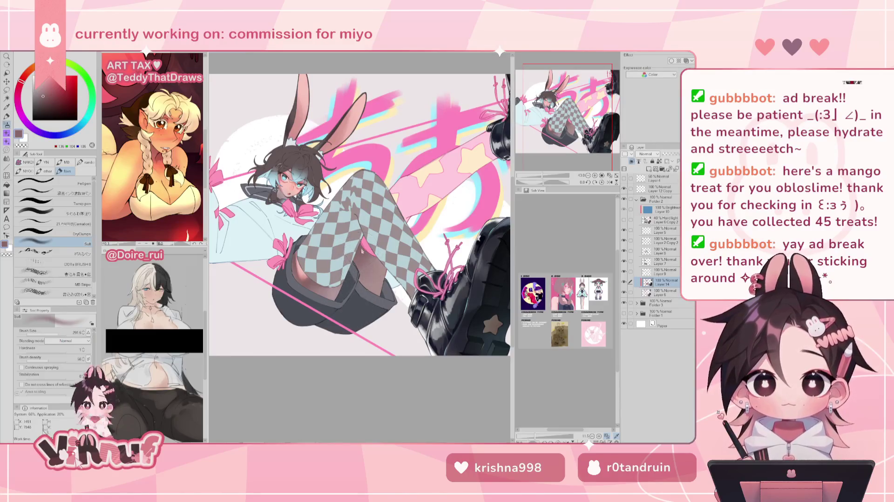
pyautogui.moveTo(358, 279); pyautogui.dragTo(350, 281)
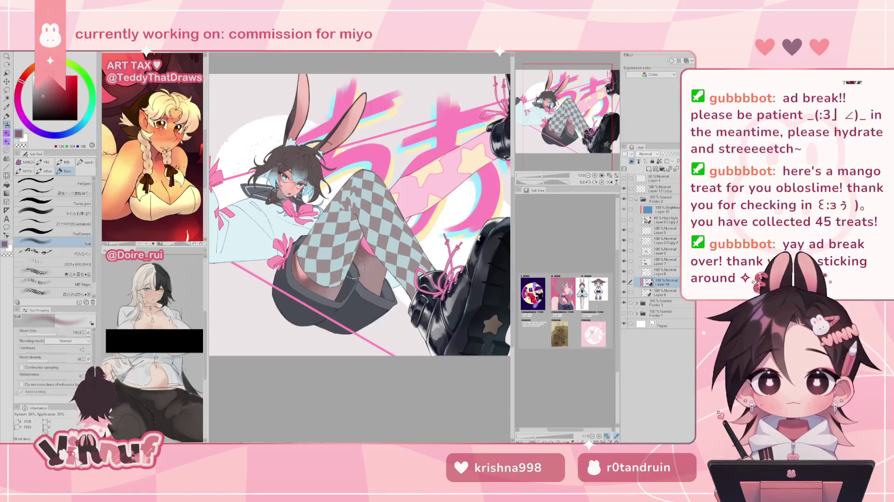
pyautogui.keyDown('alt'); pyautogui.click(377, 256); pyautogui.keyUp('alt')
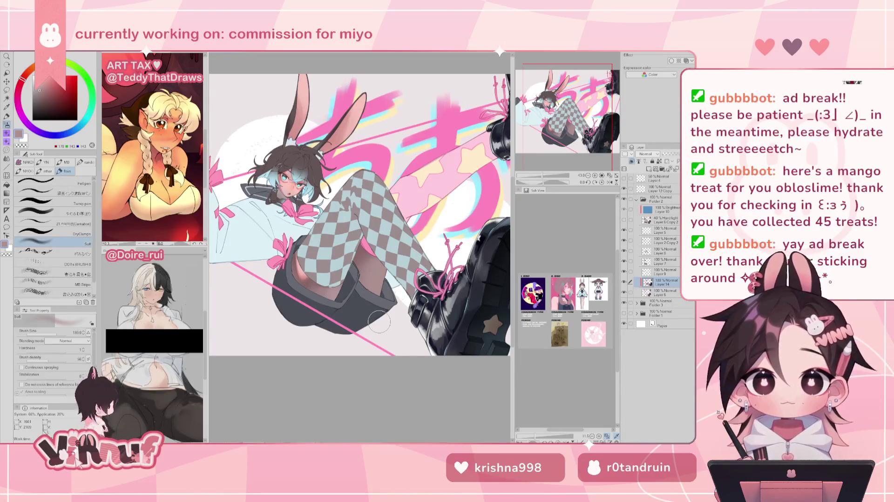
pyautogui.press('h')
pyautogui.press('h')
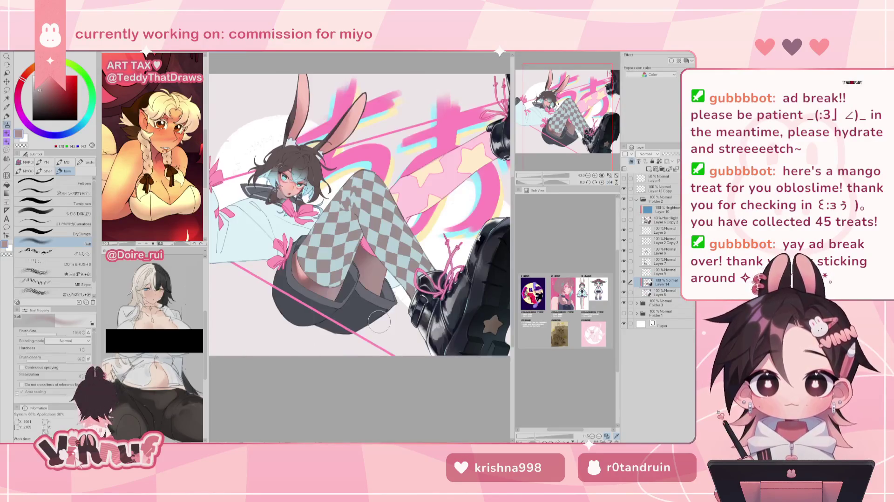
pyautogui.moveTo(379, 321); pyautogui.dragTo(352, 275)
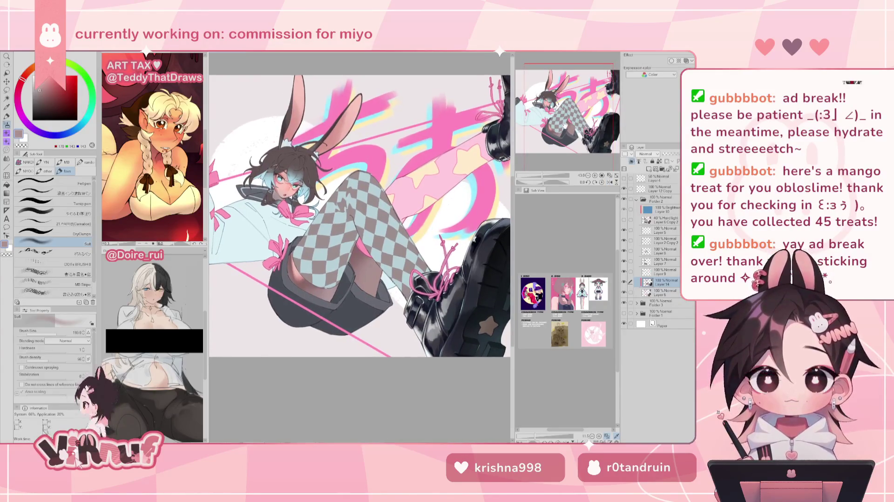
# Step: Sample pink-brown, navy and grey from the boots and shorts, and enlarge the brush to about 411
pyautogui.keyDown('alt'); pyautogui.click(357, 273); pyautogui.keyUp('alt')
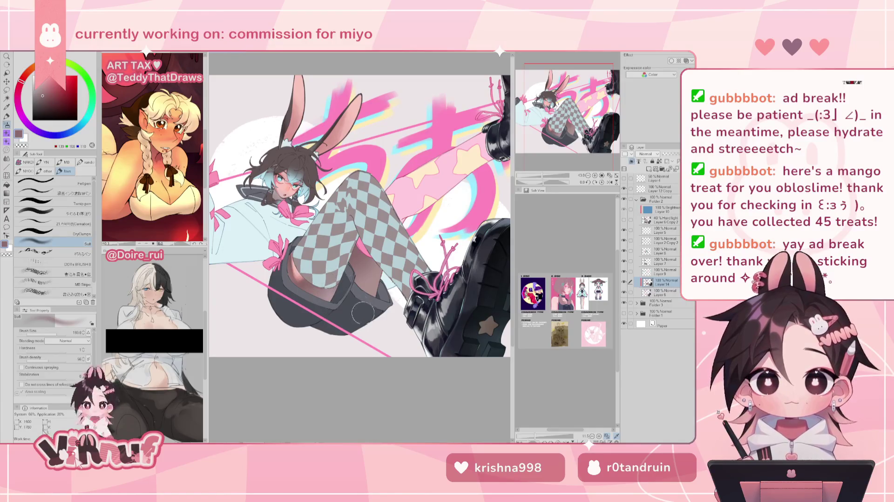
pyautogui.press('h')
pyautogui.press('h')
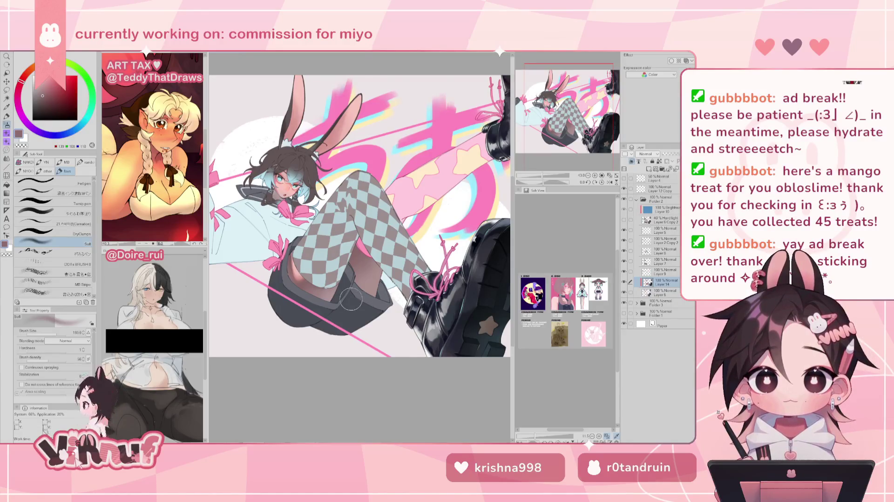
pyautogui.keyDown('alt'); pyautogui.click(420, 326); pyautogui.keyUp('alt')
pyautogui.keyDown('alt'); pyautogui.click(347, 295); pyautogui.keyUp('alt')
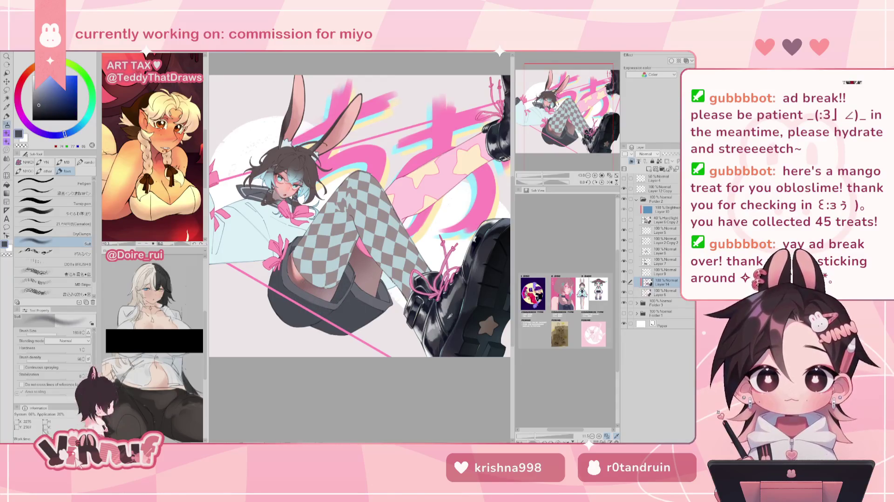
pyautogui.keyDown('alt'); pyautogui.click(458, 296); pyautogui.keyUp('alt')
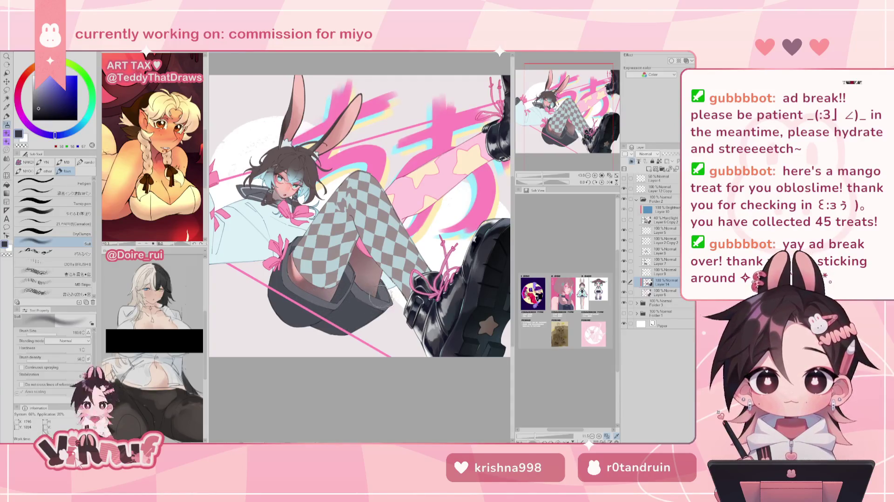
pyautogui.moveTo(384, 305); pyautogui.dragTo(368, 290)
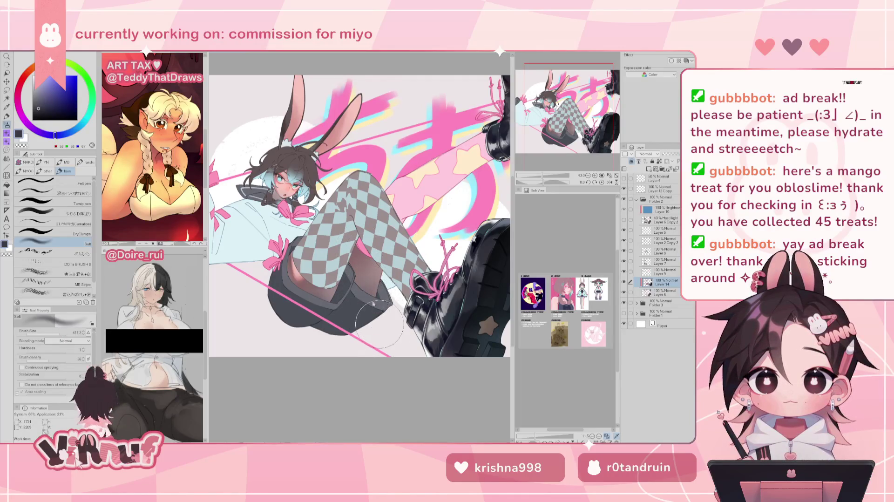
pyautogui.press('h')
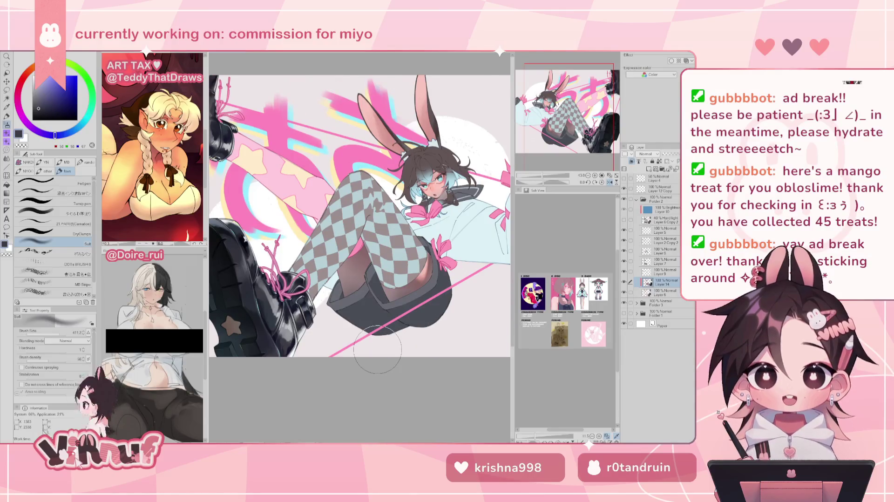
pyautogui.press('h')
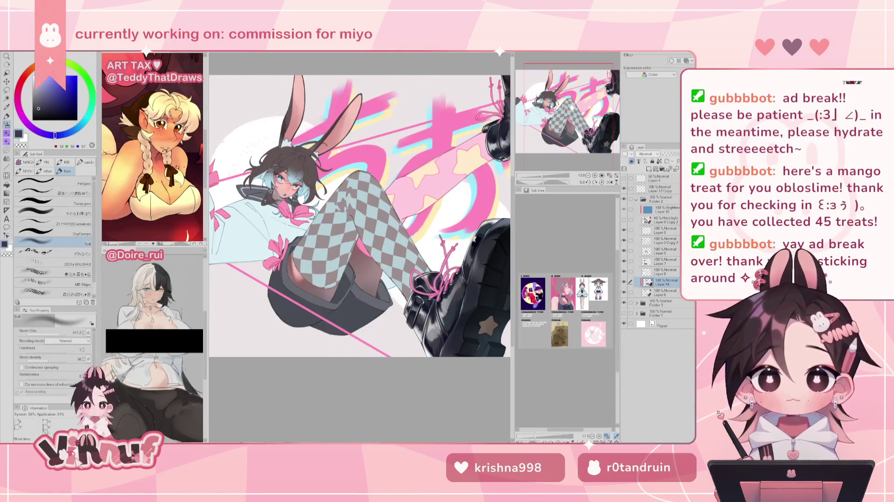
pyautogui.moveTo(573, 120); pyautogui.dragTo(575, 117)
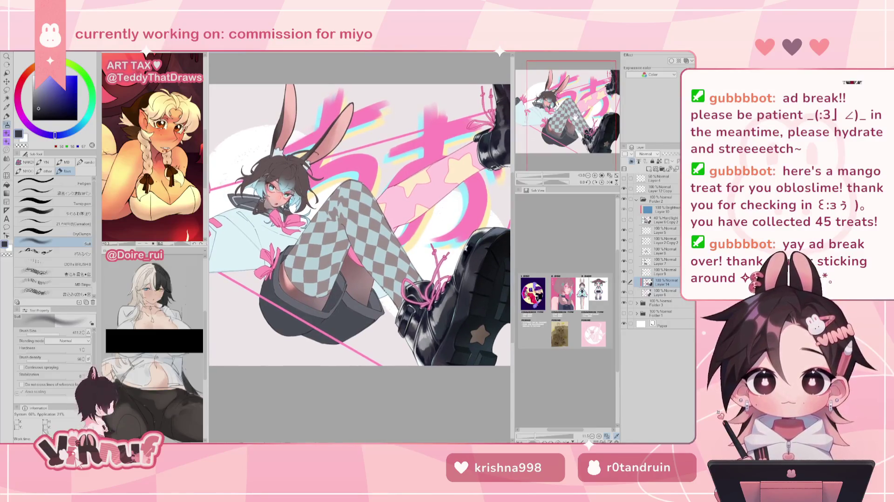
# Step: Soften and blend the thigh's skin shading with the やわらか塗り brush, then sample a darker mauve-brown
pyautogui.click(51, 212)
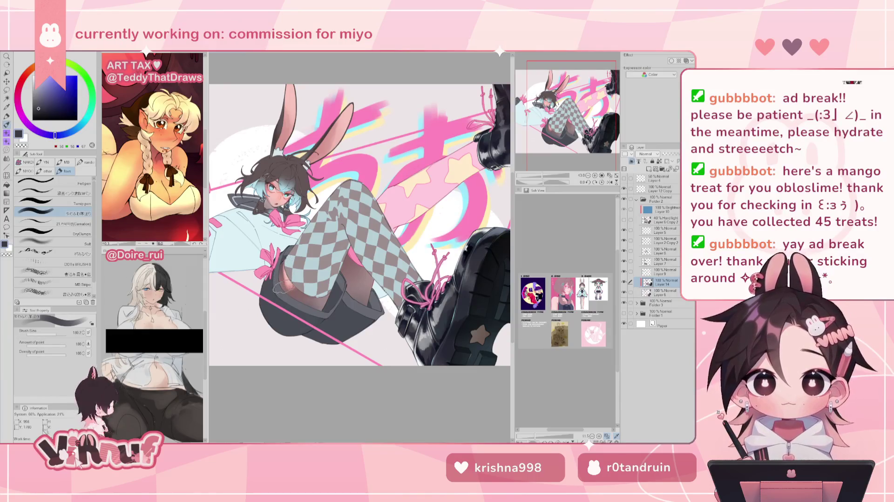
pyautogui.press('h')
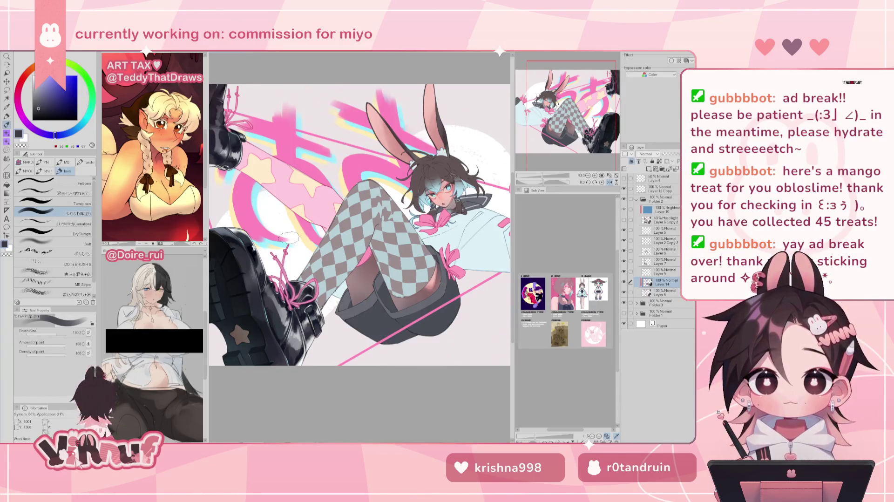
pyautogui.press('h')
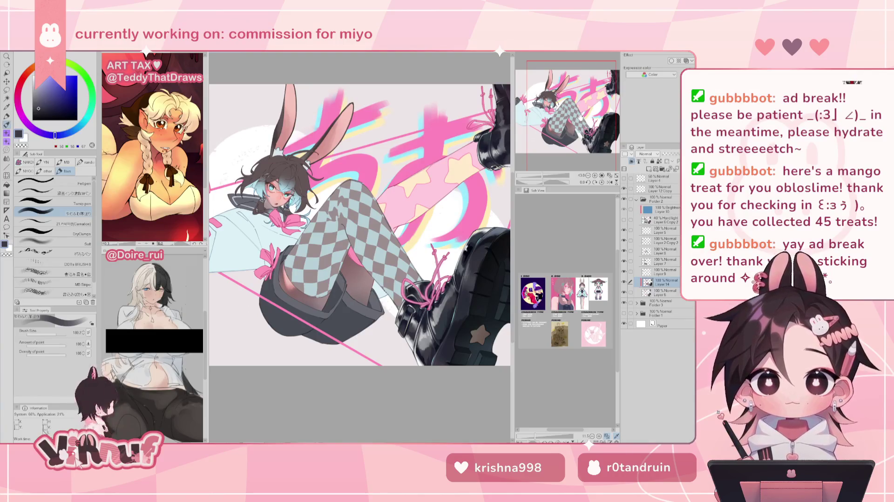
pyautogui.keyDown('alt'); pyautogui.click(295, 284); pyautogui.keyUp('alt')
pyautogui.press('[')
pyautogui.keyDown('alt'); pyautogui.click(293, 284); pyautogui.keyUp('alt')
pyautogui.moveTo(280, 279); pyautogui.dragTo(291, 285)
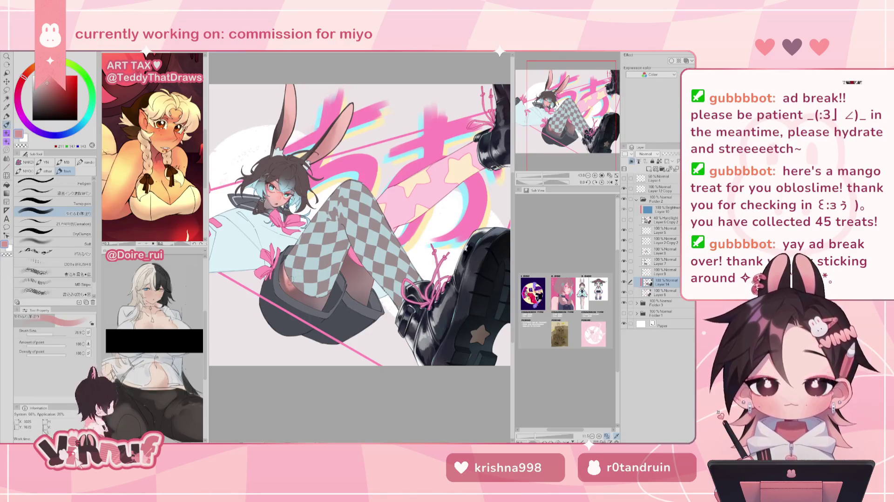
pyautogui.keyDown('alt'); pyautogui.click(296, 298); pyautogui.keyUp('alt')
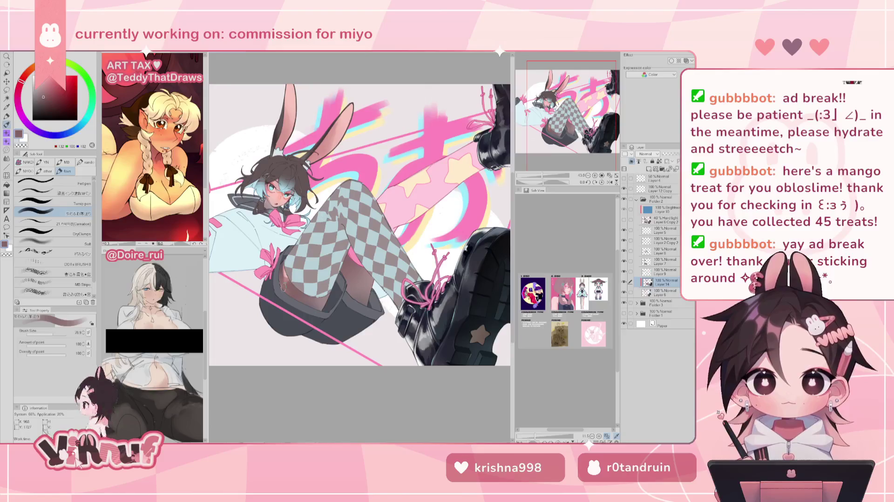
# Step: Sample the bow pink, stocking brown and a light skin pink, checking the mirrored view
pyautogui.keyDown('alt'); pyautogui.click(282, 257); pyautogui.keyUp('alt')
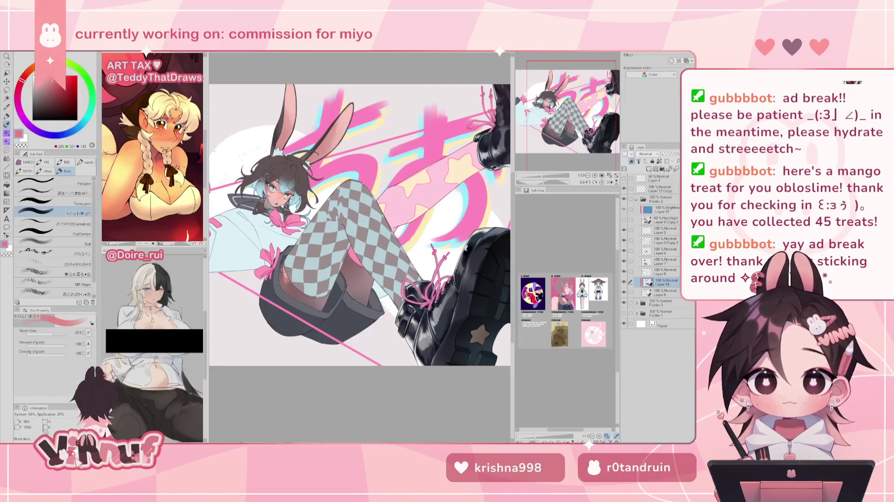
pyautogui.press('h')
pyautogui.keyDown('alt'); pyautogui.click(432, 294); pyautogui.keyUp('alt')
pyautogui.press('h')
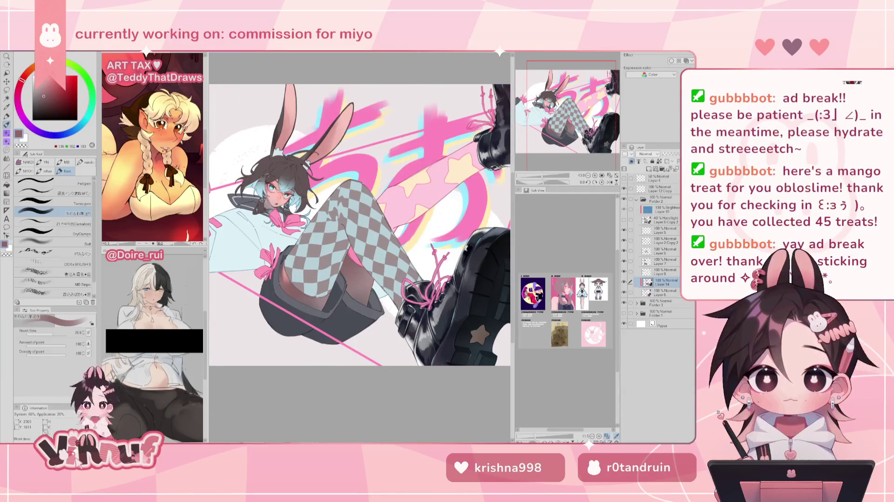
pyautogui.keyDown('alt'); pyautogui.click(272, 197); pyautogui.keyUp('alt')
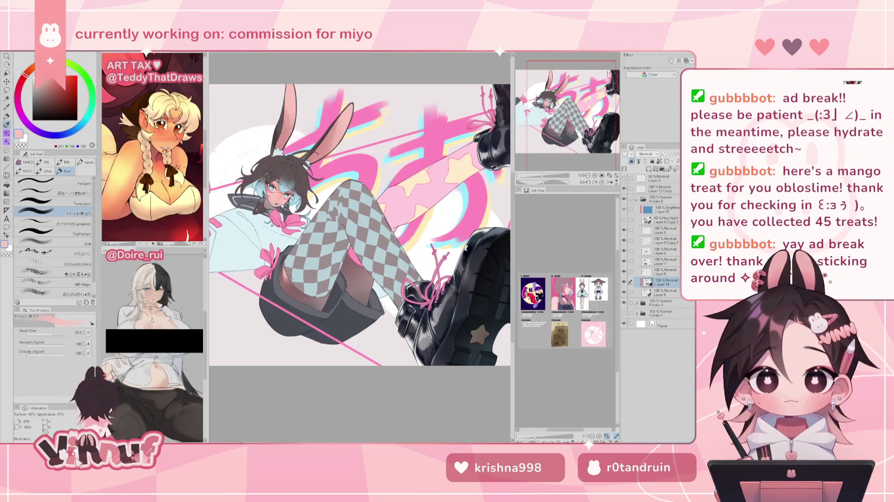
pyautogui.press('h')
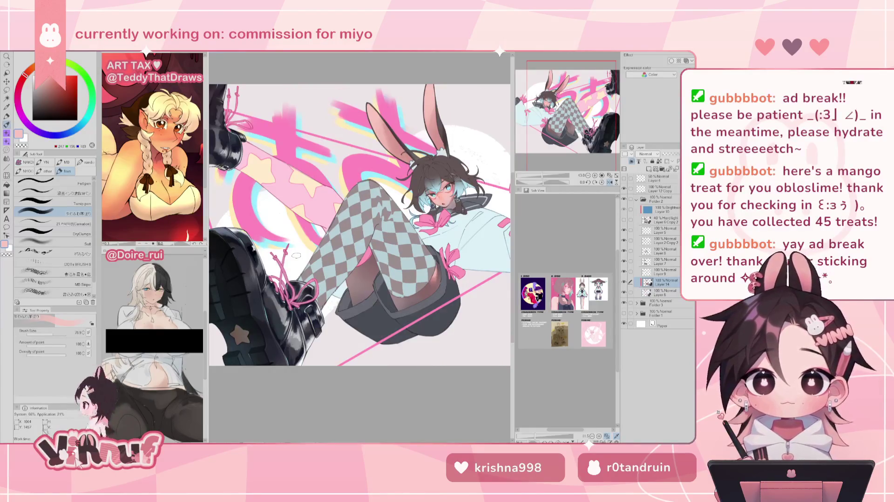
pyautogui.press('h')
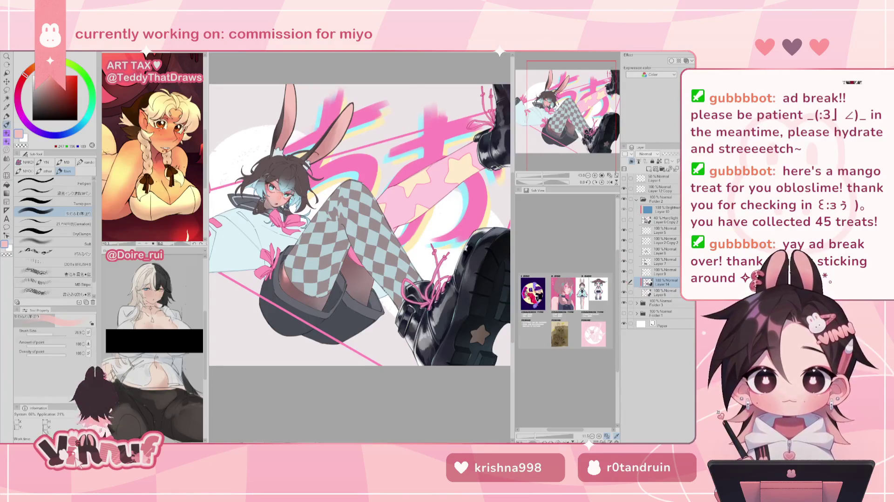
pyautogui.moveTo(584, 125); pyautogui.dragTo(574, 119)
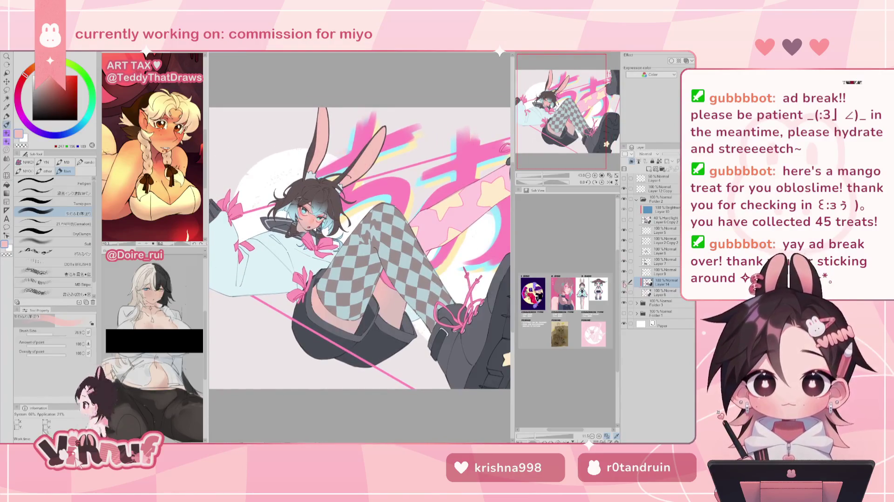
pyautogui.moveTo(577, 119); pyautogui.dragTo(600, 112)
# Step: Show the hidden layer with the pink leg and light-blue jacket colours, and select it
pyautogui.click(624, 271)
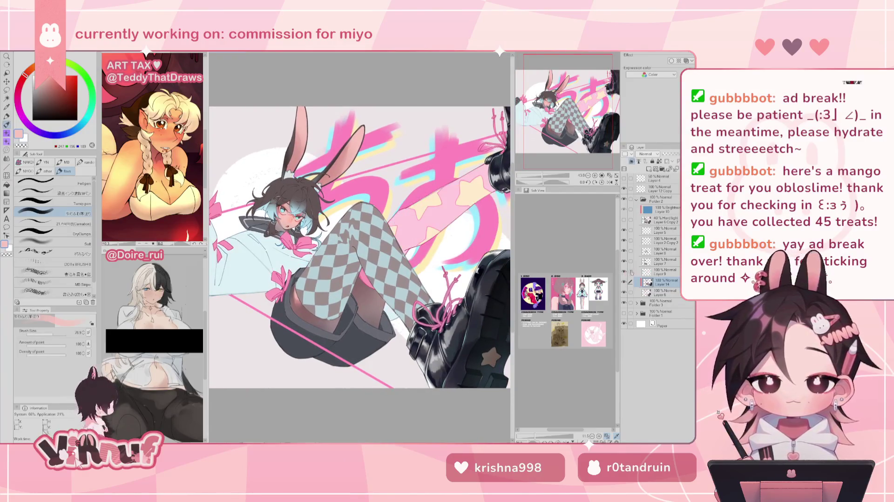
pyautogui.click(663, 271)
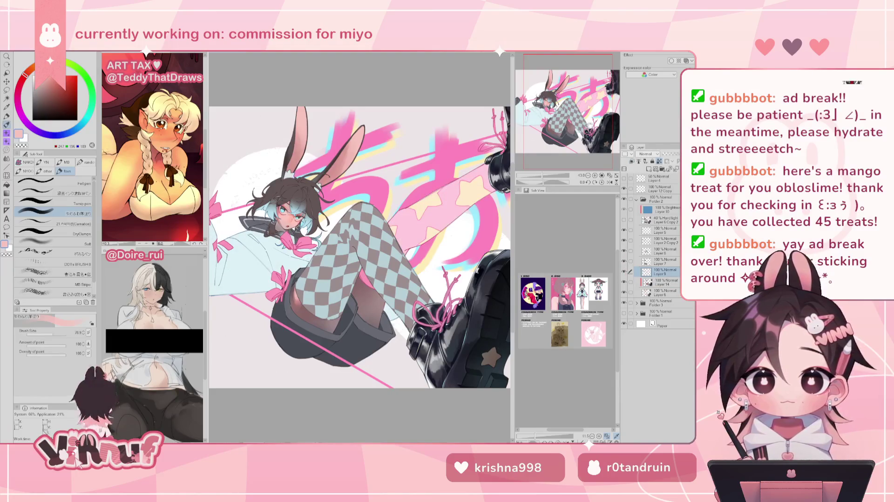
pyautogui.moveTo(565, 112); pyautogui.dragTo(570, 110)
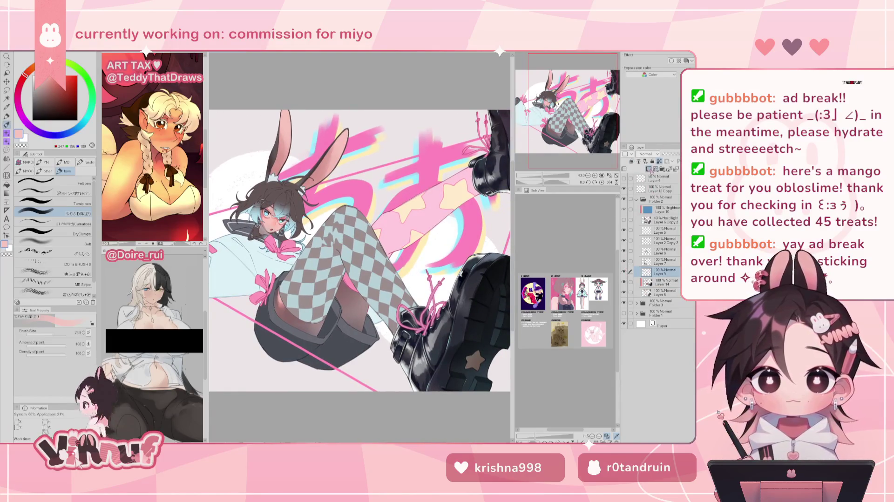
pyautogui.click(646, 154)
# Step: Try Multiply on the colour layer, then set its blending mode to Hard light
pyautogui.click(651, 175)
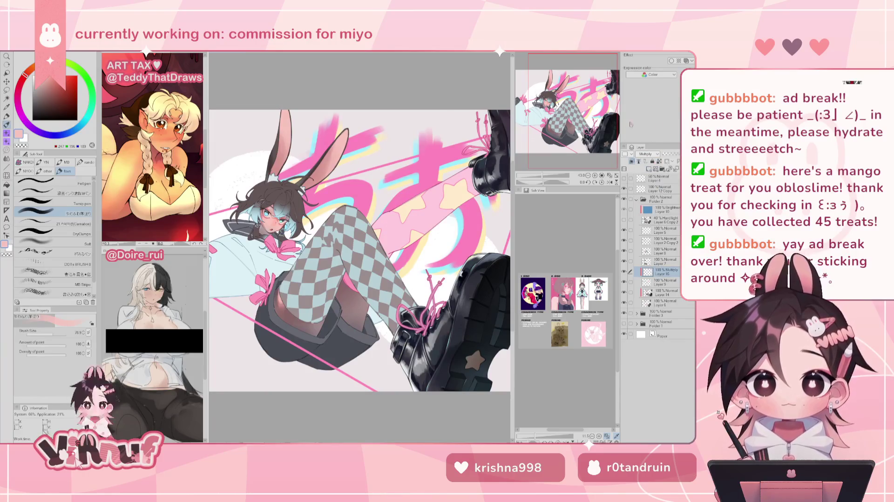
pyautogui.click(647, 153)
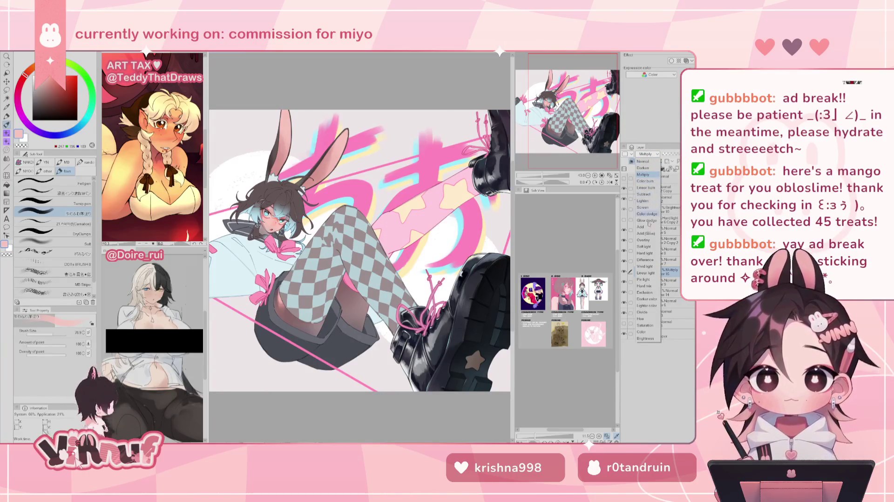
pyautogui.click(645, 254)
pyautogui.moveTo(591, 108); pyautogui.dragTo(602, 106)
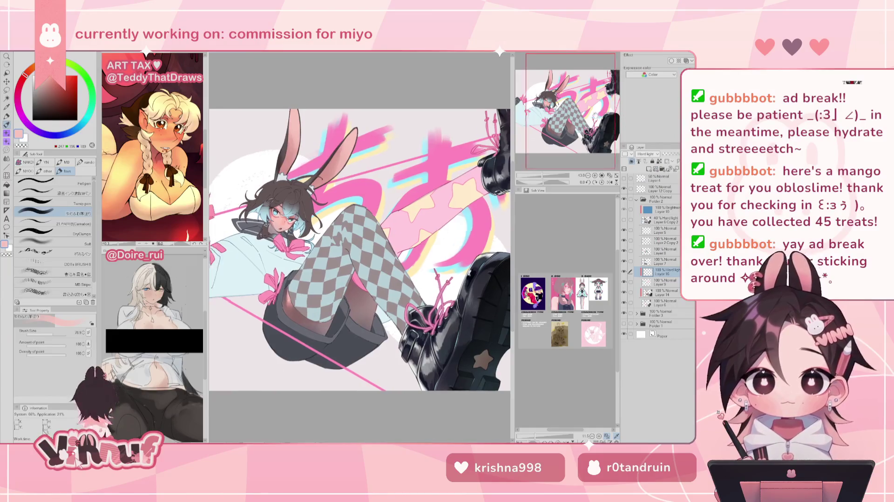
# Step: Test mauve and darker colours at brush size 334 near the boot, undoing both strokes
pyautogui.click(38, 93)
pyautogui.moveTo(357, 245); pyautogui.dragTo(368, 259)
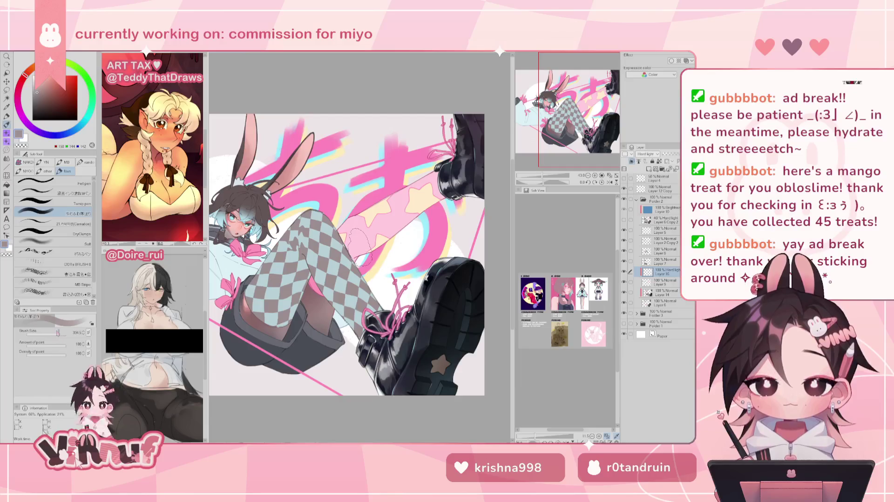
pyautogui.click(37, 95)
pyautogui.click(36, 97)
pyautogui.moveTo(359, 219); pyautogui.dragTo(386, 254)
pyautogui.hotkey('ctrl', 'z')
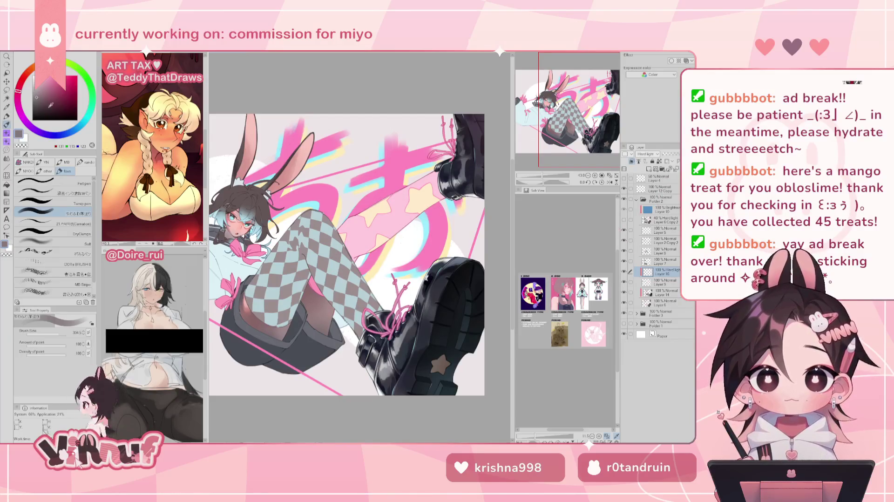
pyautogui.click(50, 108)
pyautogui.moveTo(349, 258); pyautogui.dragTo(440, 188)
pyautogui.hotkey('ctrl', 'z')
pyautogui.moveTo(387, 264); pyautogui.dragTo(353, 243)
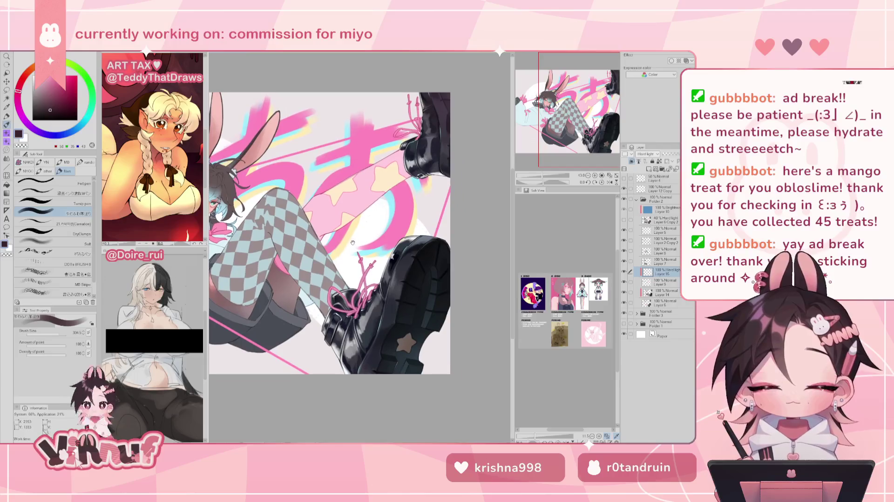
pyautogui.moveTo(542, 176); pyautogui.dragTo(536, 175)
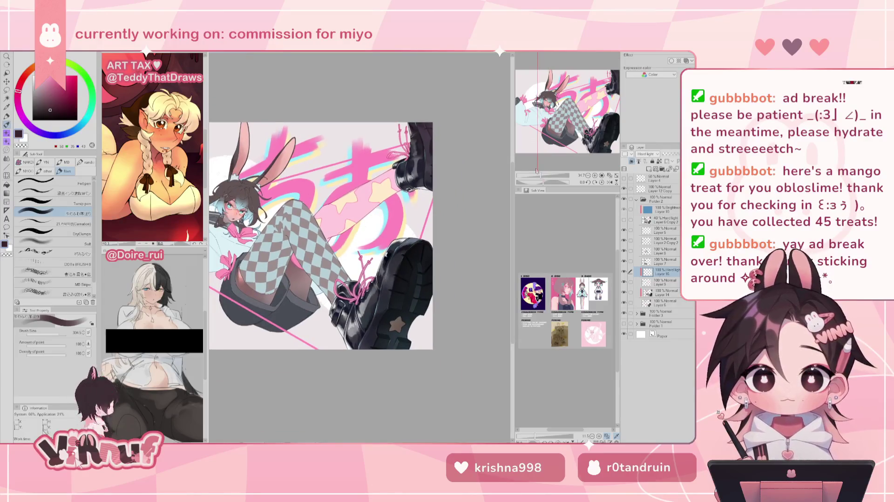
# Step: Rework the pink leg's shading with a lighter colour using broad strokes
pyautogui.click(44, 106)
pyautogui.click(42, 103)
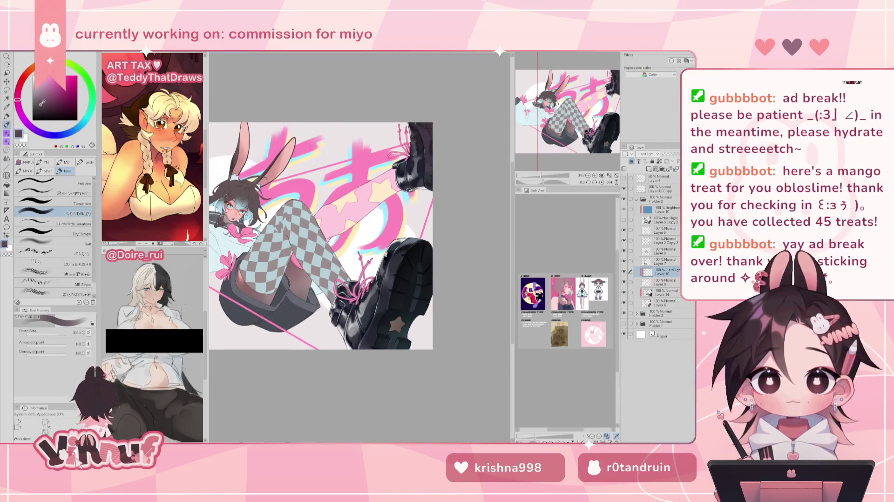
pyautogui.moveTo(354, 223)
pyautogui.mouseDown()
pyautogui.moveTo(372, 207)
pyautogui.moveTo(340, 224)
pyautogui.moveTo(396, 177)
pyautogui.mouseUp()
pyautogui.moveTo(326, 233)
pyautogui.mouseDown()
pyautogui.moveTo(400, 172)
pyautogui.moveTo(363, 207)
pyautogui.mouseUp()
pyautogui.hotkey('ctrl', 'z')
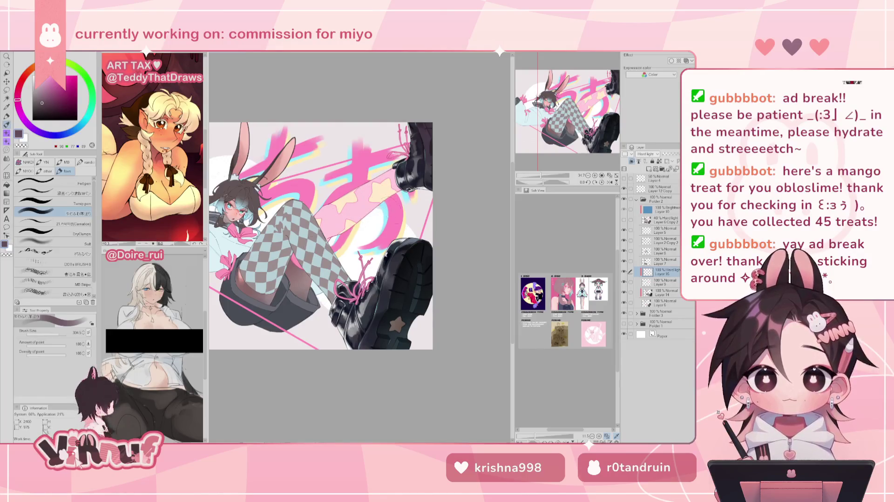
pyautogui.moveTo(326, 235); pyautogui.dragTo(398, 191)
pyautogui.moveTo(338, 221)
pyautogui.mouseDown()
pyautogui.moveTo(380, 204)
pyautogui.moveTo(344, 223)
pyautogui.mouseUp()
pyautogui.moveTo(396, 195)
pyautogui.mouseDown()
pyautogui.moveTo(326, 228)
pyautogui.moveTo(318, 218)
pyautogui.mouseUp()
pyautogui.moveTo(314, 257); pyautogui.dragTo(328, 260)
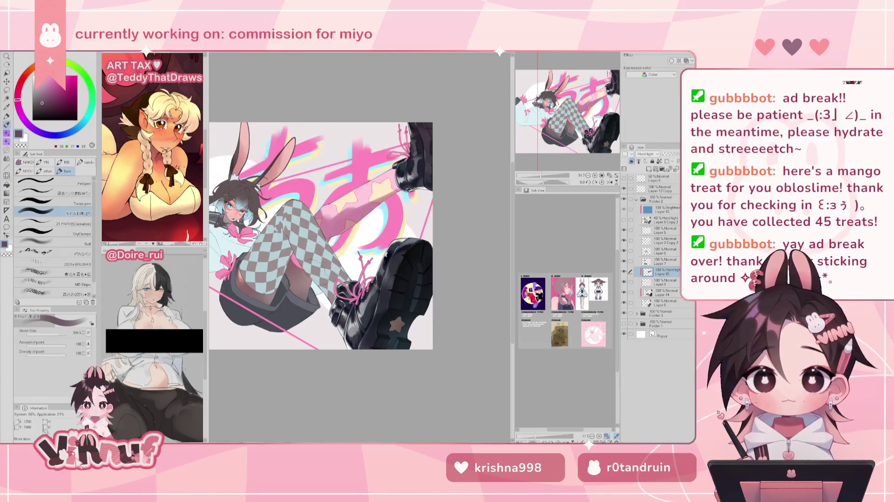
# Step: Add a brighter highlight stroke on the pink leg with a size-56 brush
pyautogui.press('h')
pyautogui.press('h')
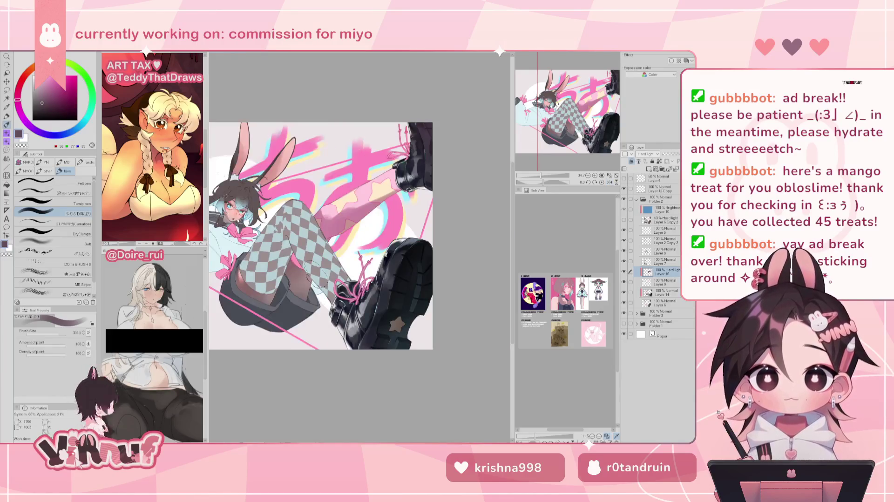
pyautogui.scroll(1, 317, 274)
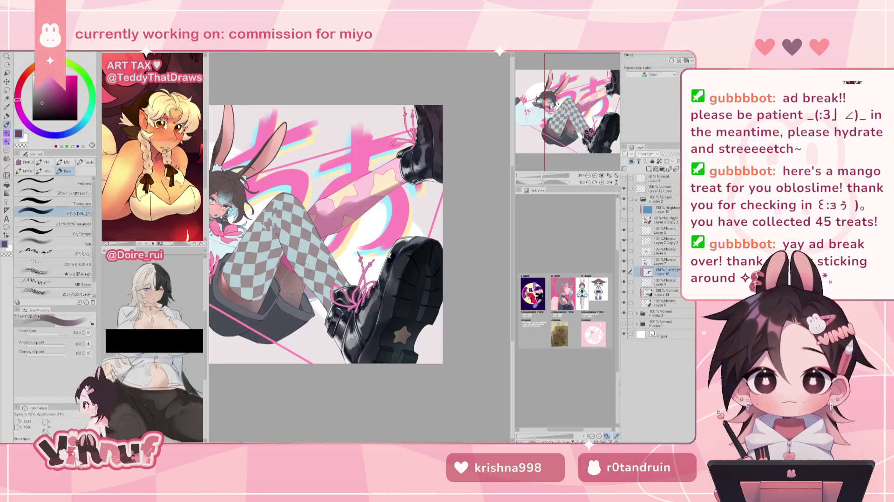
pyautogui.moveTo(594, 112); pyautogui.dragTo(576, 116)
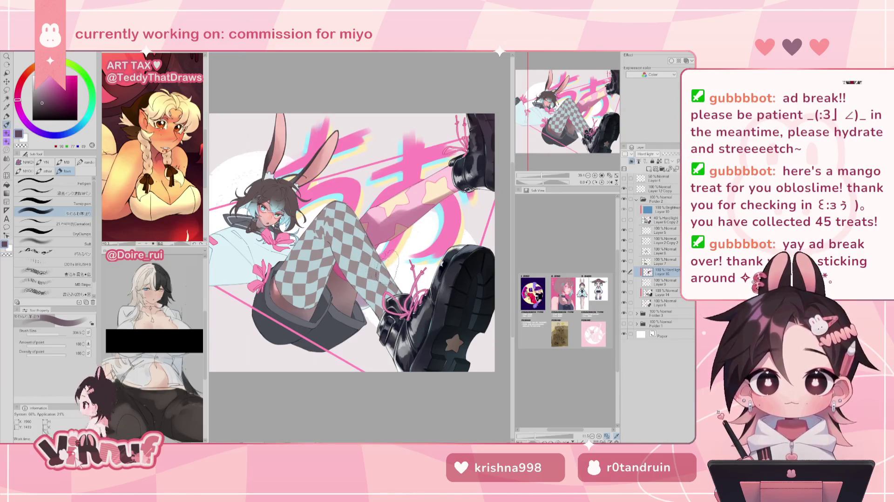
pyautogui.click(53, 334)
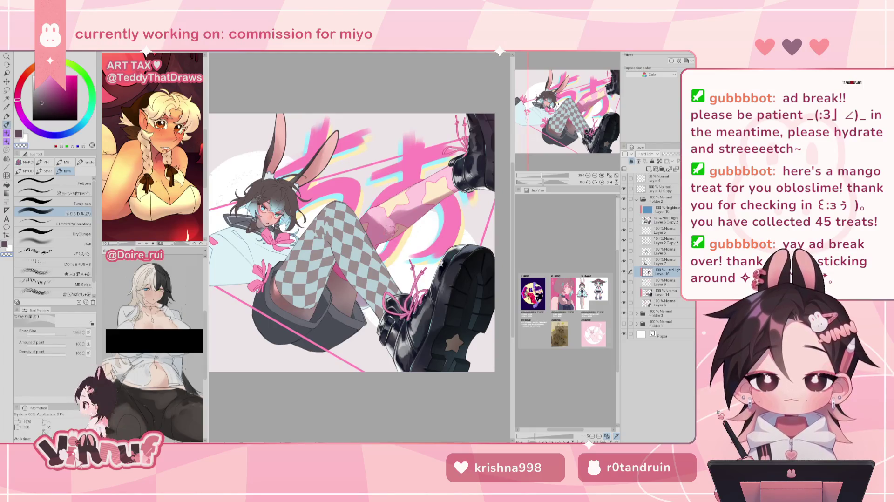
pyautogui.moveTo(407, 215); pyautogui.dragTo(430, 201)
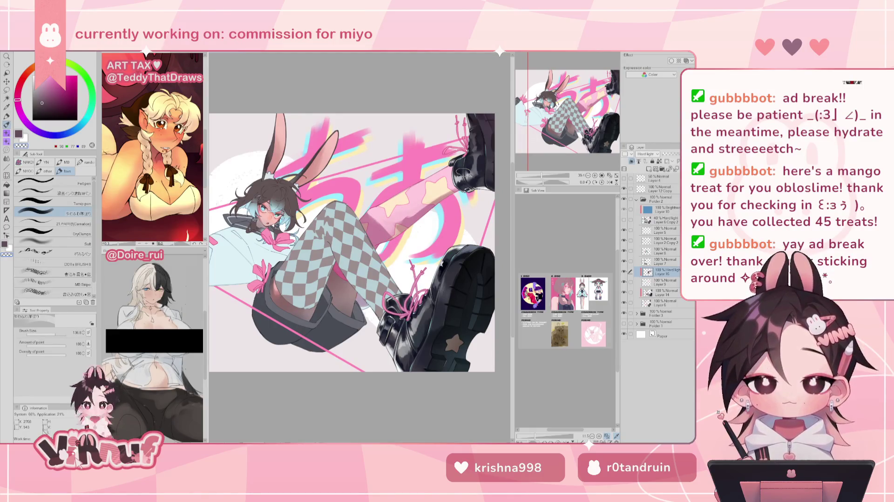
pyautogui.moveTo(375, 263); pyautogui.dragTo(396, 247)
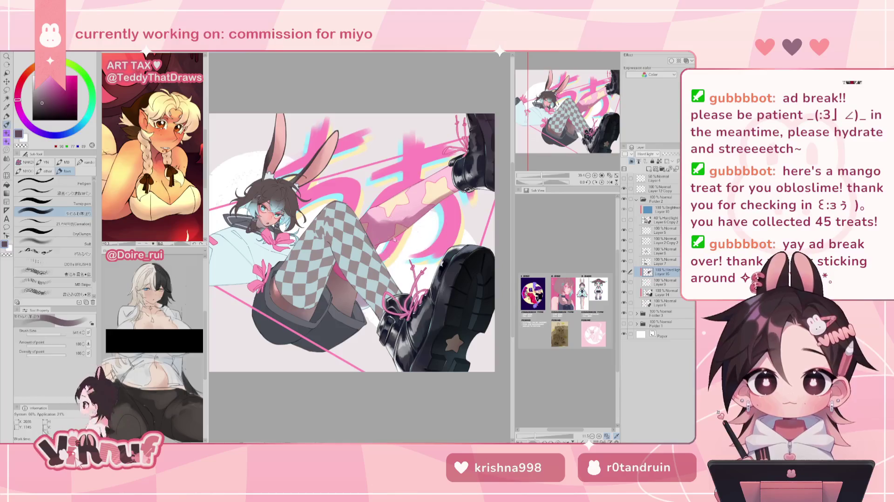
pyautogui.click(56, 334)
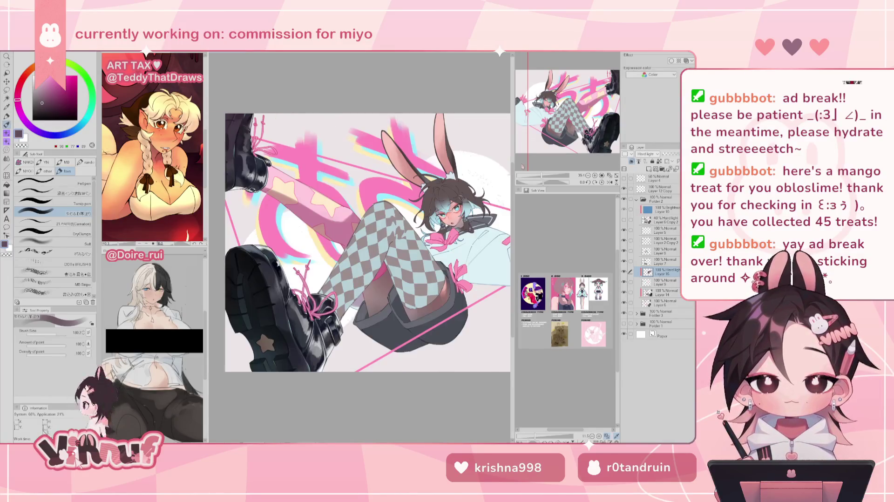
# Step: Try a darker mauve repaint of the leg, undo it, and reduce the brush to 291
pyautogui.moveTo(522, 166); pyautogui.dragTo(534, 164)
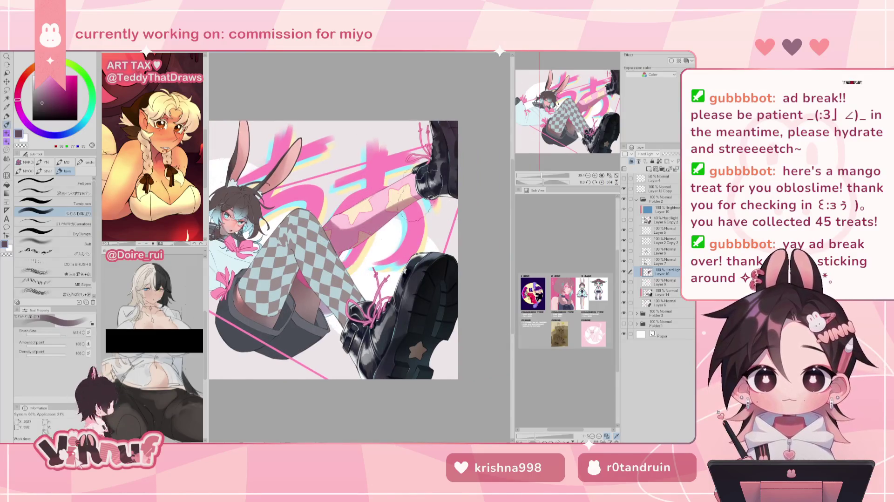
pyautogui.moveTo(423, 215); pyautogui.dragTo(468, 163)
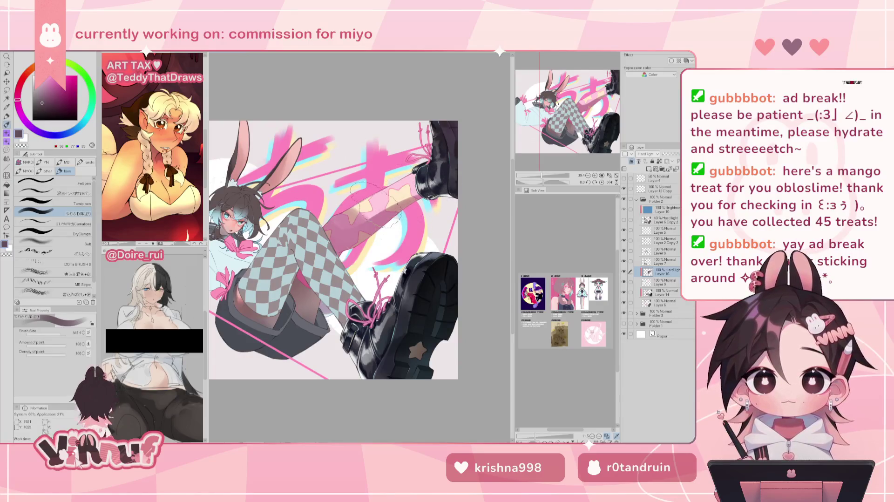
pyautogui.hotkey('ctrl', 'z')
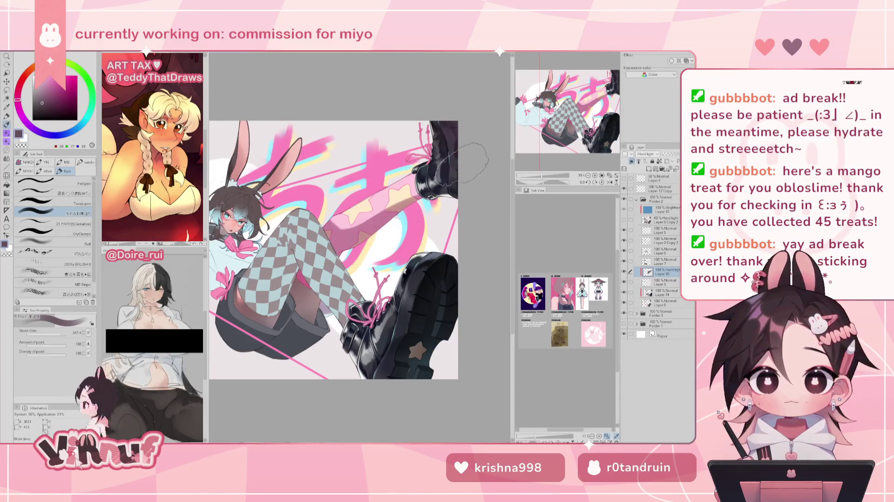
pyautogui.press('h')
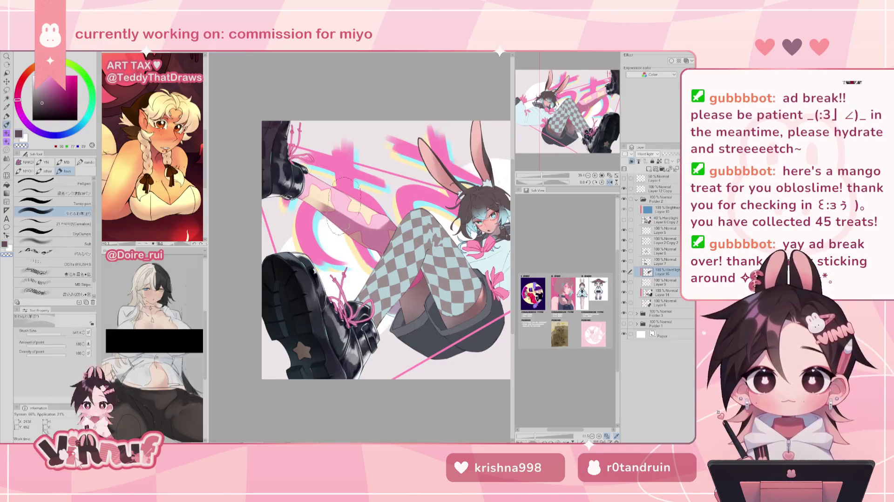
pyautogui.click(59, 334)
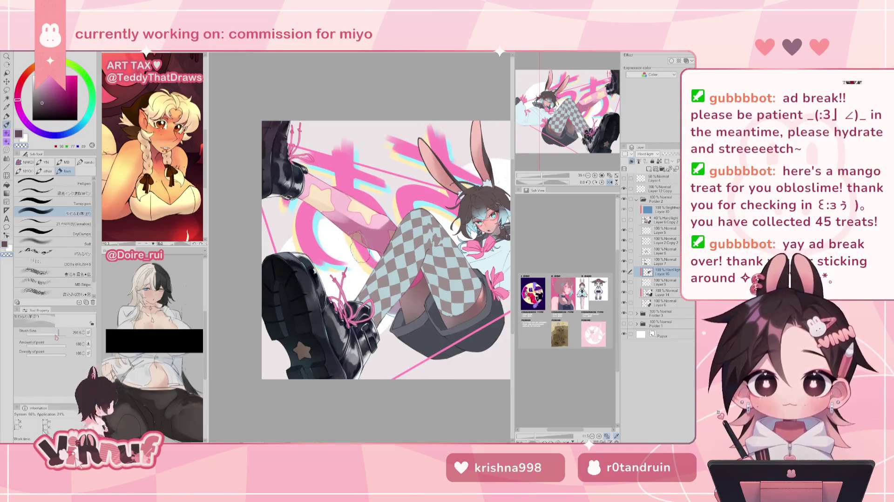
pyautogui.moveTo(59, 334); pyautogui.dragTo(55, 334)
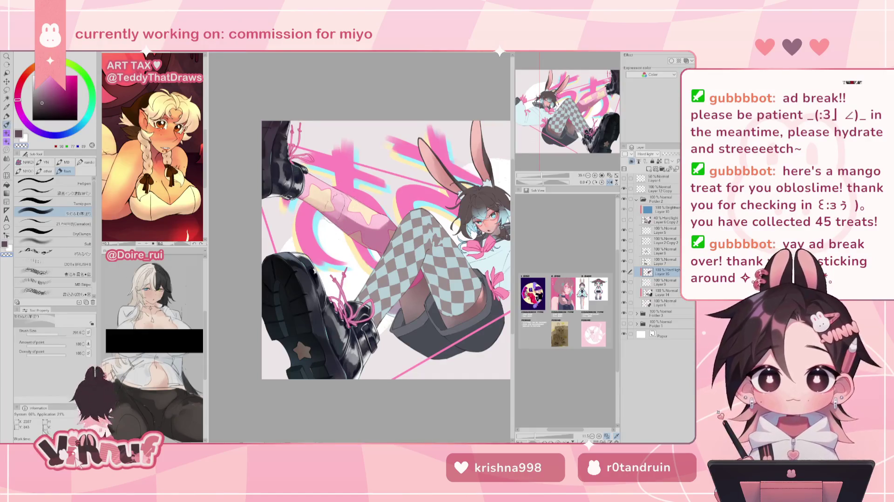
pyautogui.moveTo(366, 219); pyautogui.dragTo(339, 230)
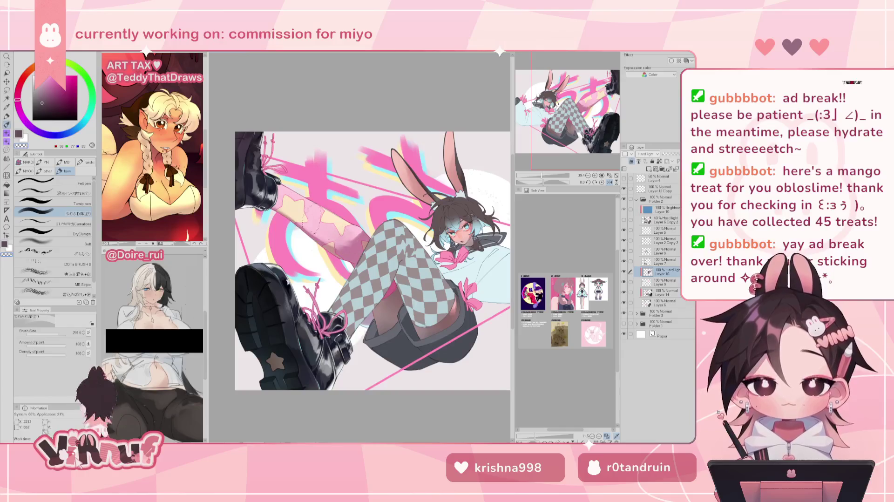
# Step: Check the leg in mirrored views and zoom out to about 30%
pyautogui.press('h')
pyautogui.press('h')
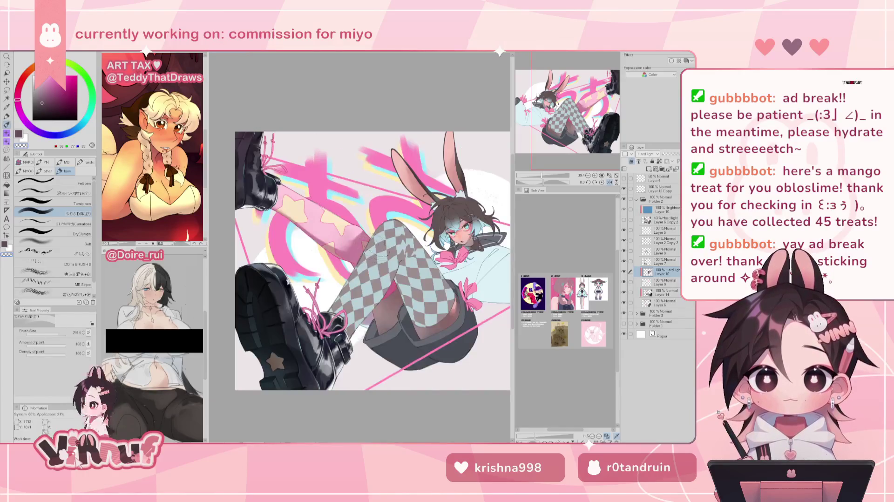
pyautogui.press('h')
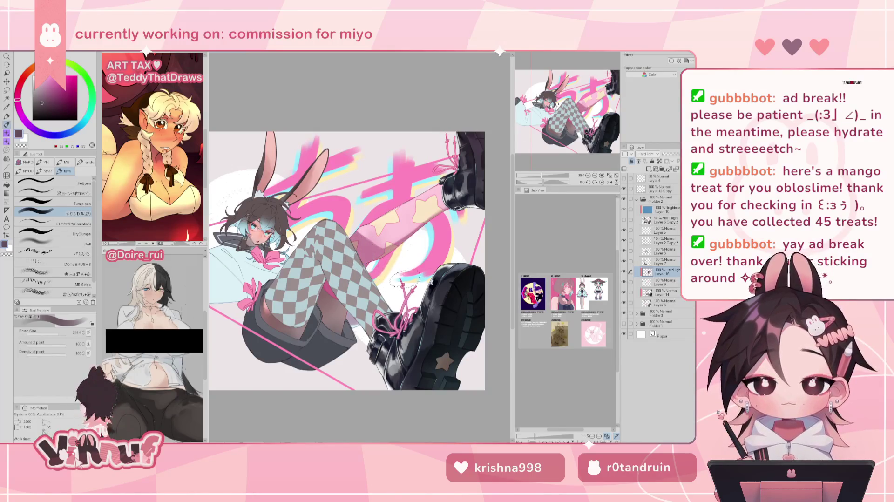
pyautogui.press('h')
pyautogui.press('h')
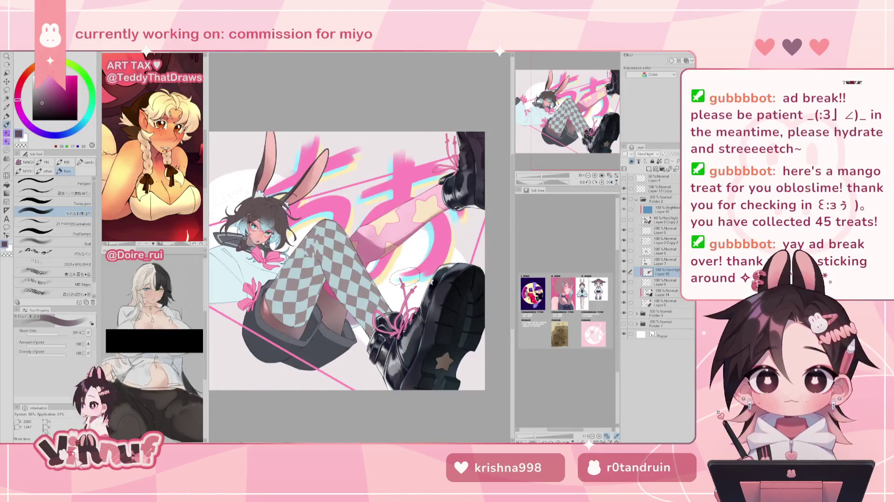
pyautogui.hotkey('ctrl', '-')
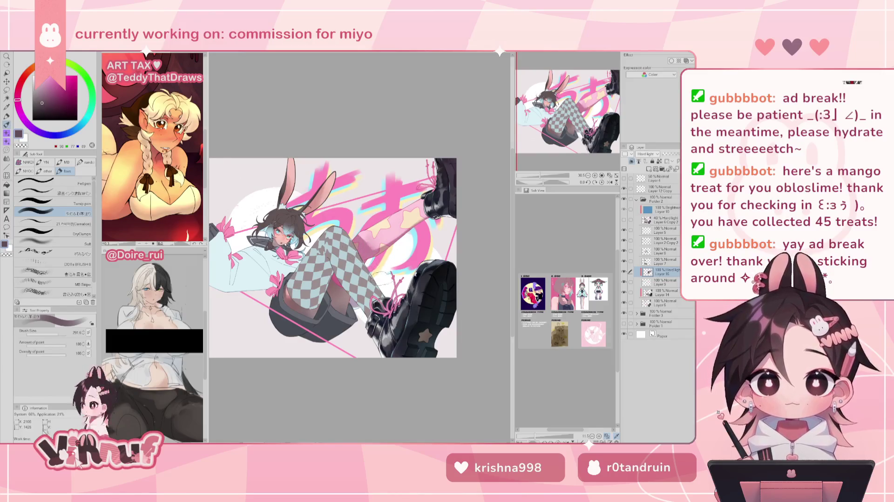
pyautogui.press('h')
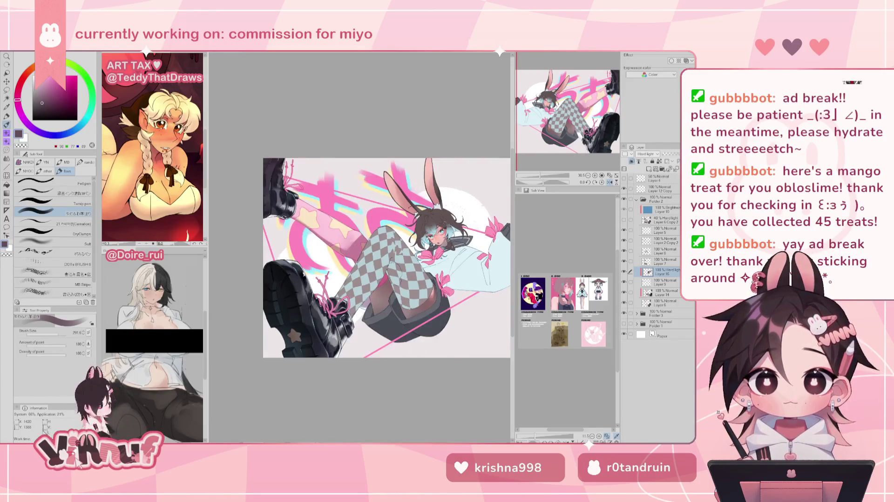
pyautogui.press('h')
# Step: Erase rough marks on the pink leg with transparent colour, halving the brush size
pyautogui.press('c')
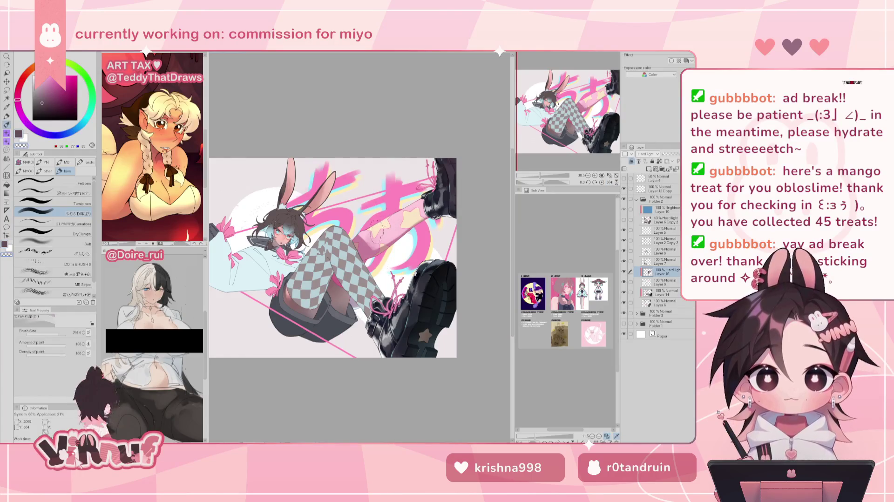
pyautogui.moveTo(367, 226); pyautogui.dragTo(382, 247)
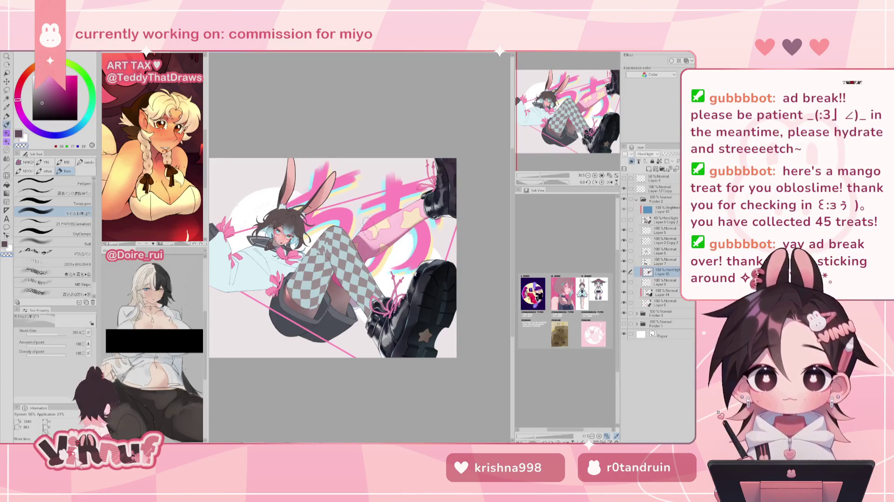
pyautogui.press('[')
pyautogui.press('[')
pyautogui.press('[')
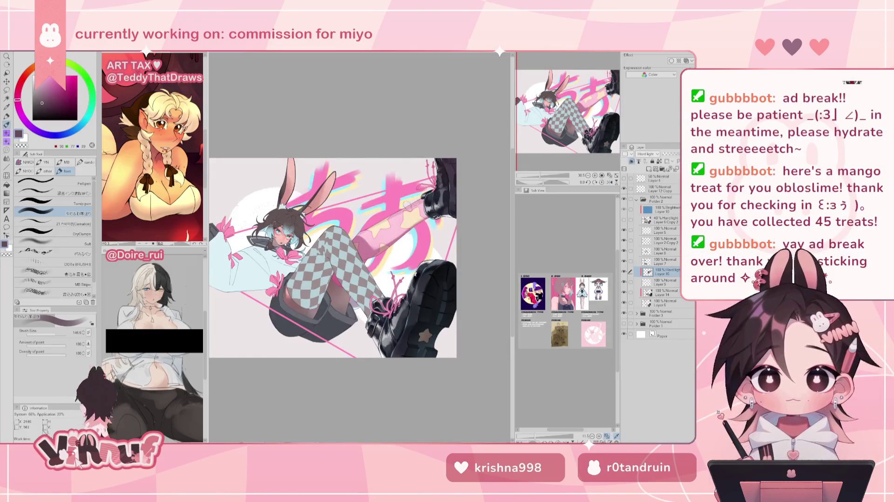
pyautogui.press('h')
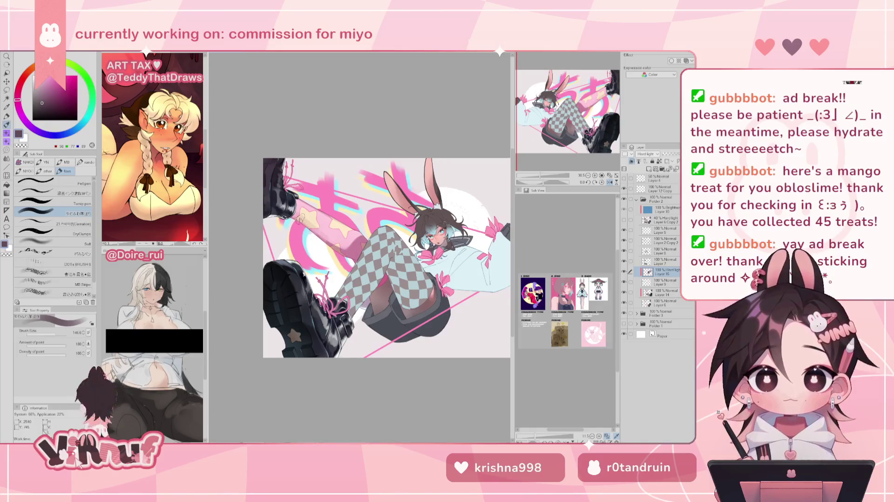
pyautogui.press('h')
pyautogui.press('h')
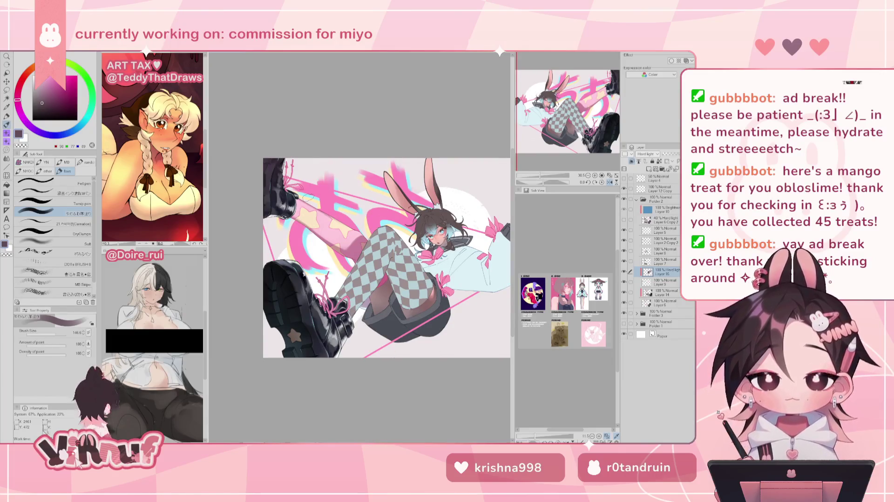
# Step: Lighten the shading on the leg and boot with a soft airbrush at about 200
pyautogui.click(55, 243)
pyautogui.press('[')
pyautogui.press('[')
pyautogui.press('[')
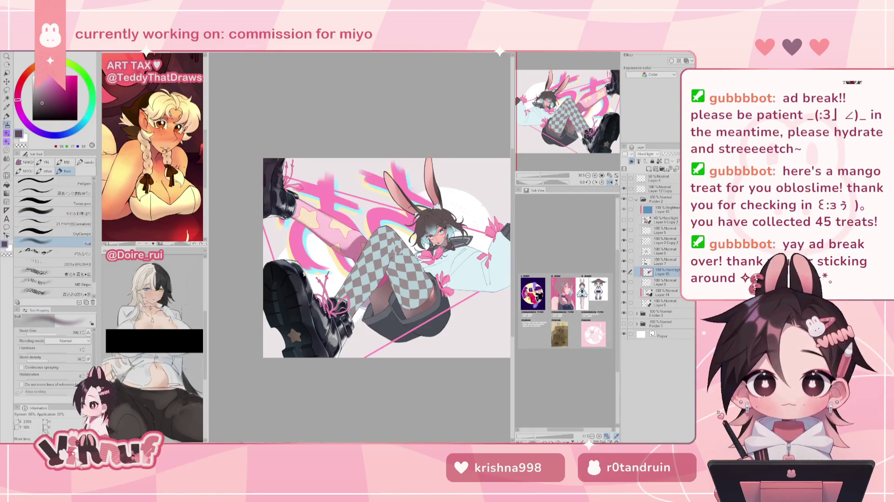
pyautogui.press('h')
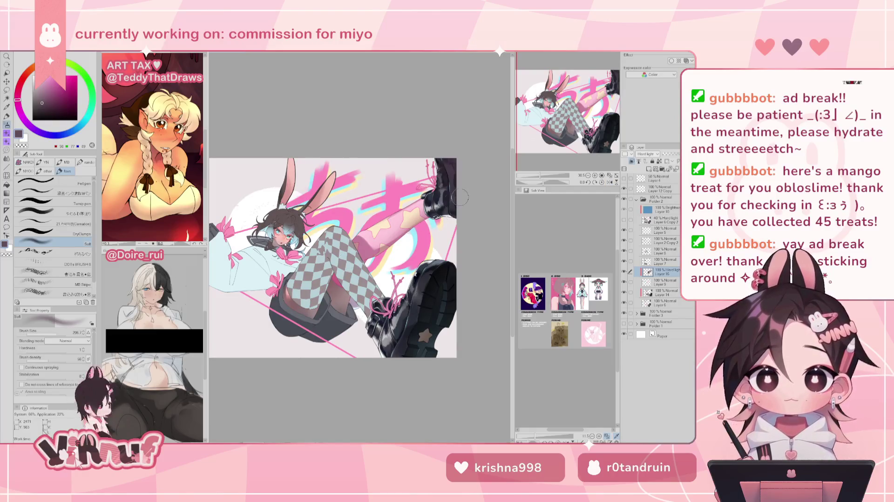
pyautogui.moveTo(429, 215)
pyautogui.mouseDown()
pyautogui.moveTo(402, 240)
pyautogui.moveTo(426, 214)
pyautogui.mouseUp()
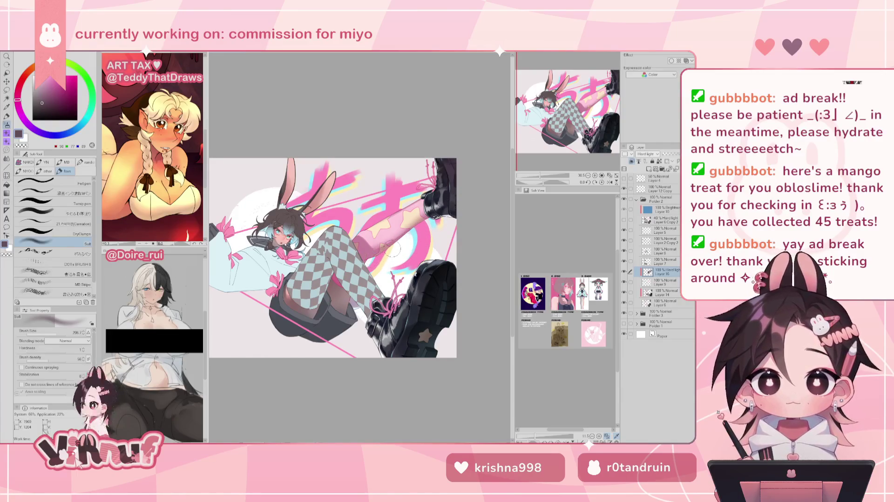
pyautogui.press('h')
pyautogui.press('h')
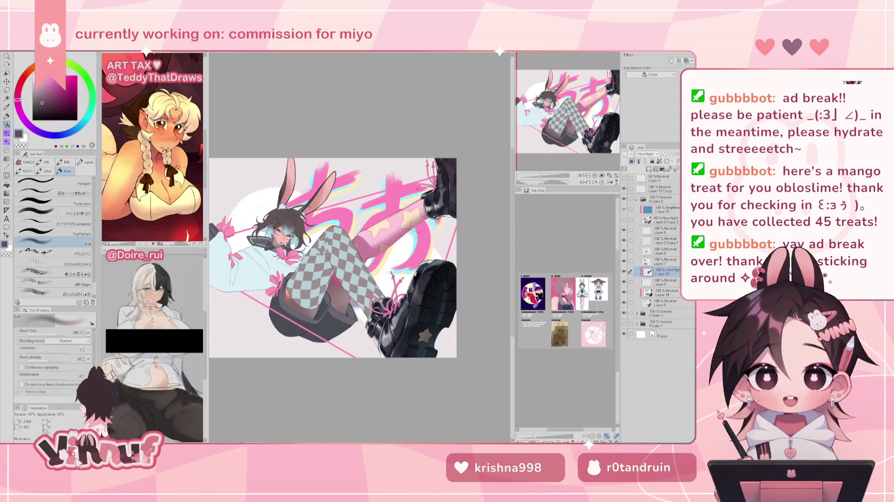
pyautogui.press('h')
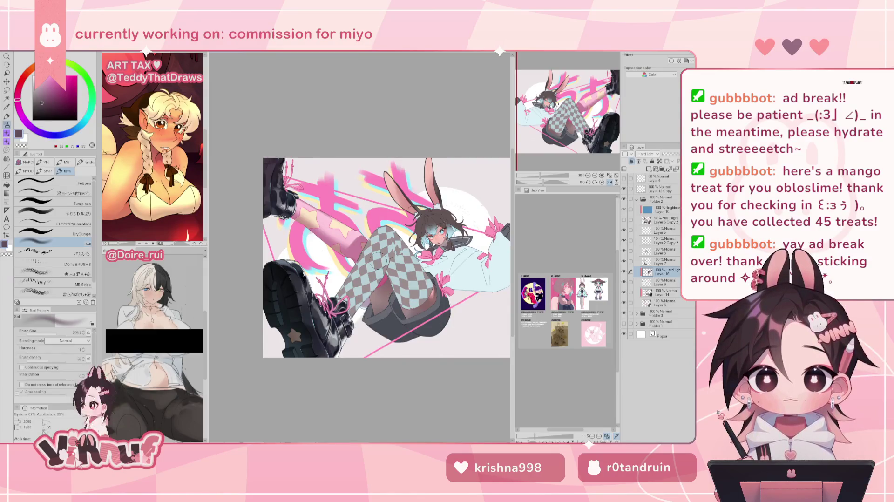
pyautogui.press('h')
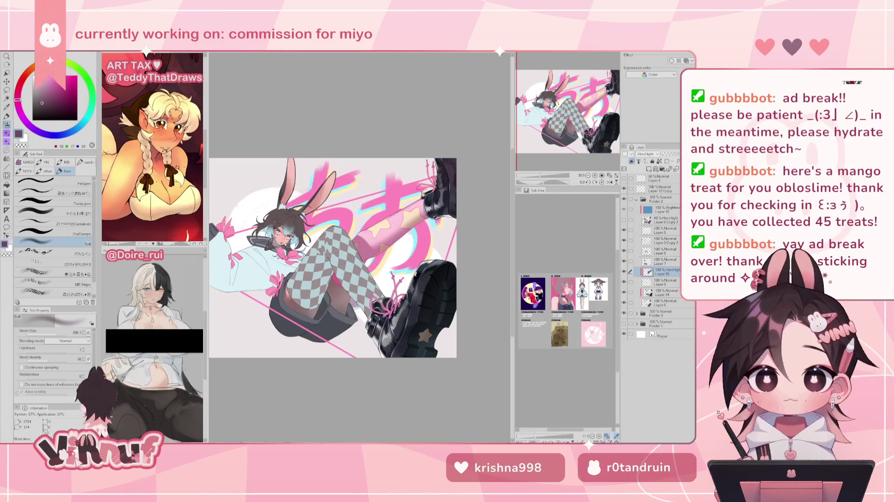
pyautogui.press('h')
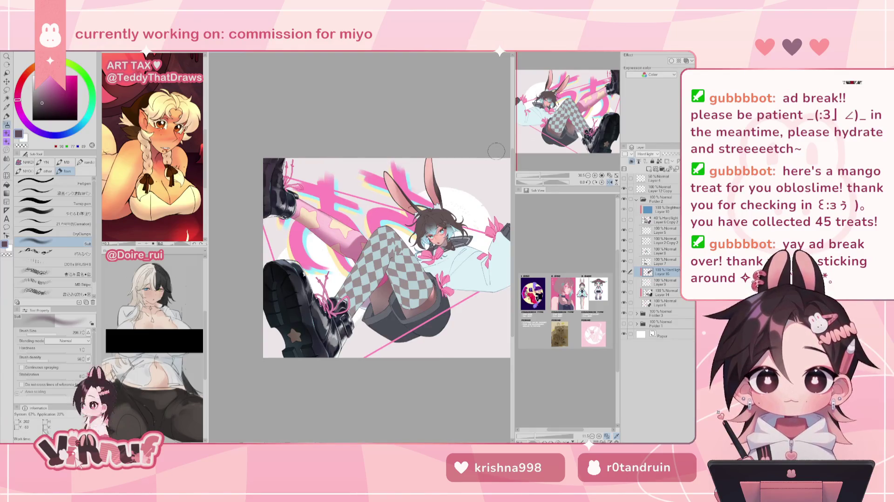
pyautogui.press('h')
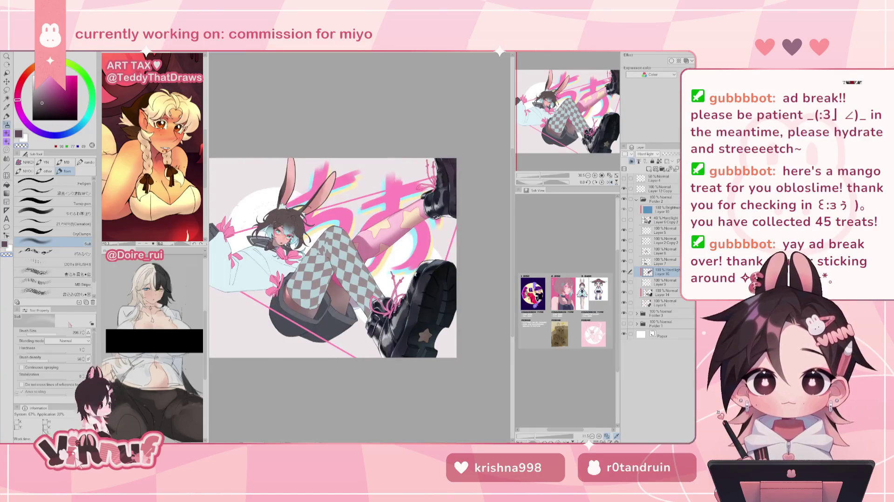
# Step: Clean up with the soft brush at 42.5 in transparent colour, then pick a muted pink
pyautogui.click(51, 213)
pyautogui.click(51, 335)
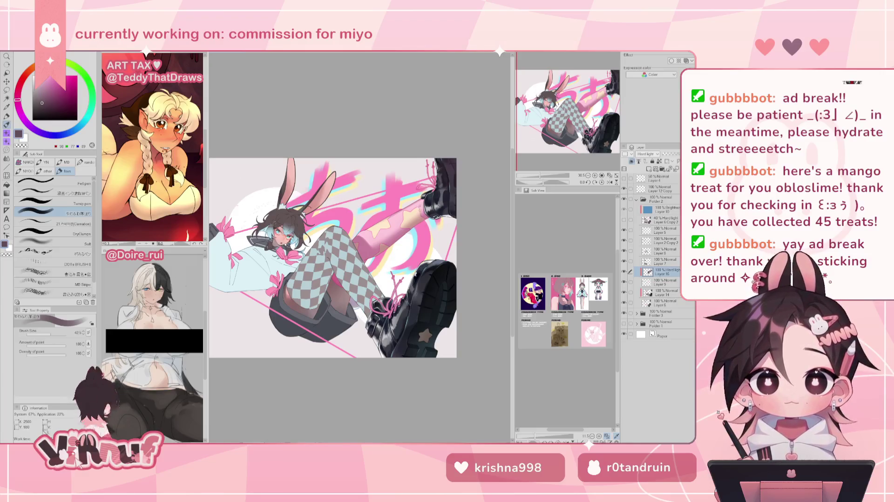
pyautogui.press('c')
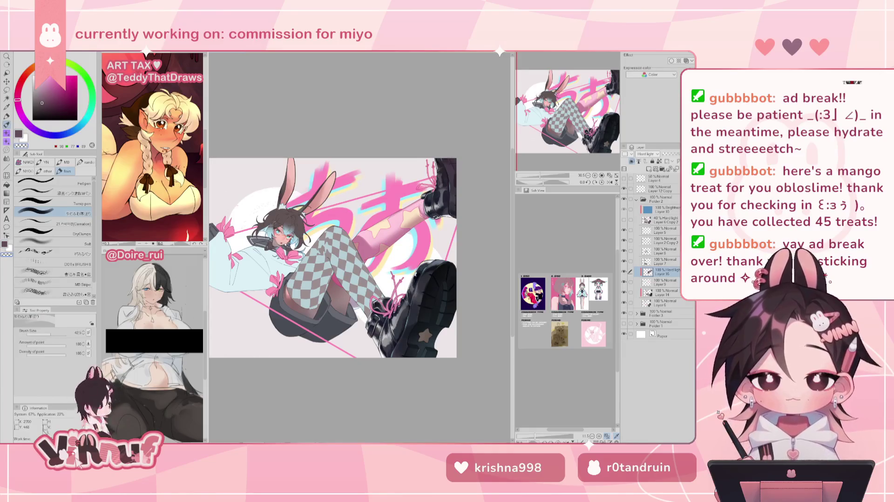
pyautogui.press('h')
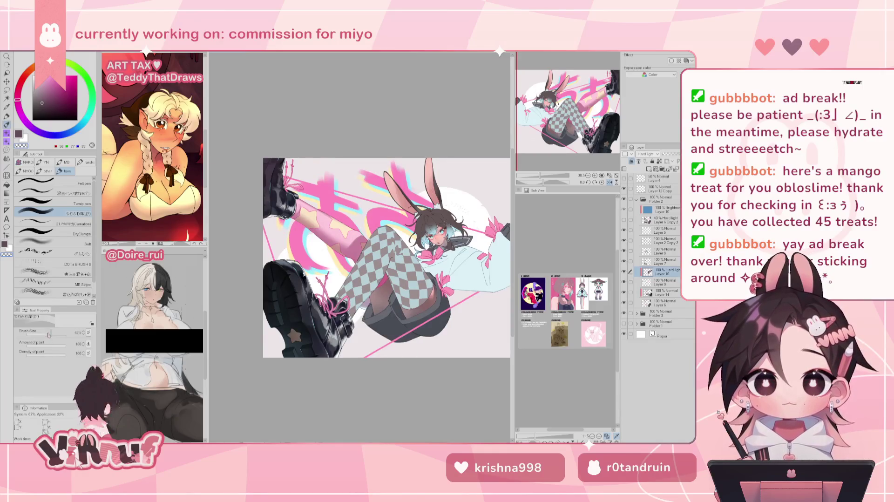
pyautogui.press('h')
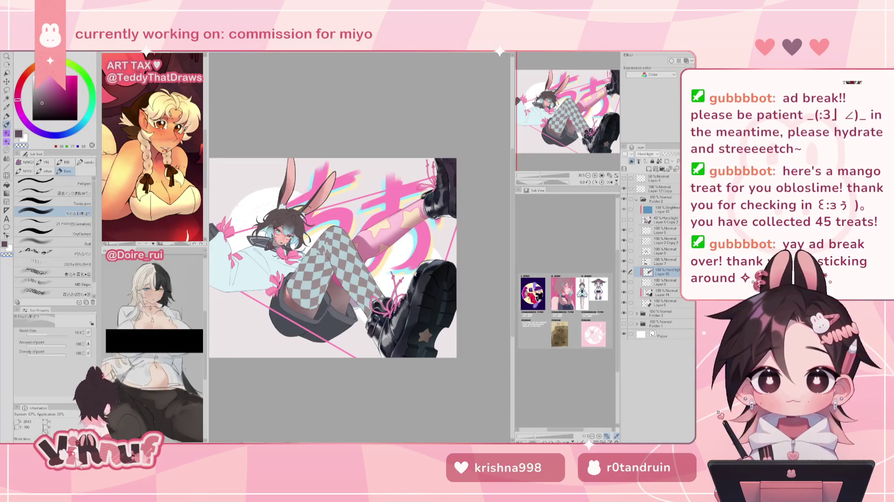
pyautogui.press('h')
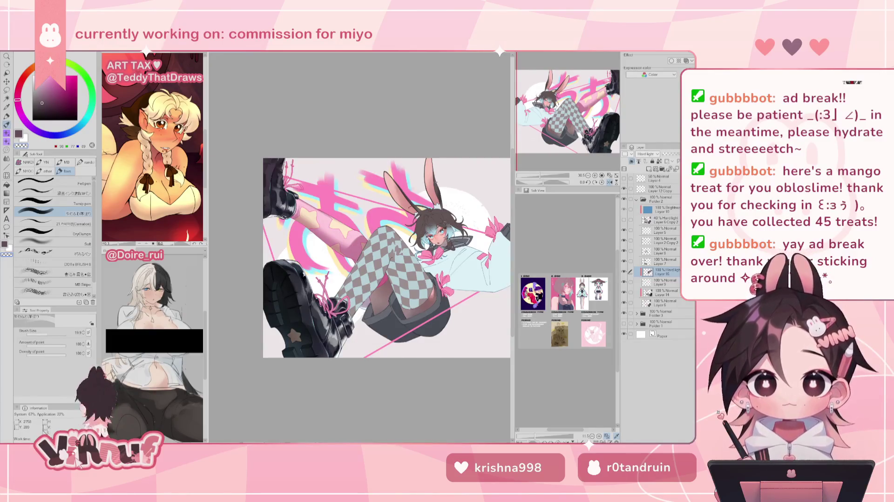
pyautogui.press('h')
pyautogui.keyDown('alt'); pyautogui.click(419, 221); pyautogui.keyUp('alt')
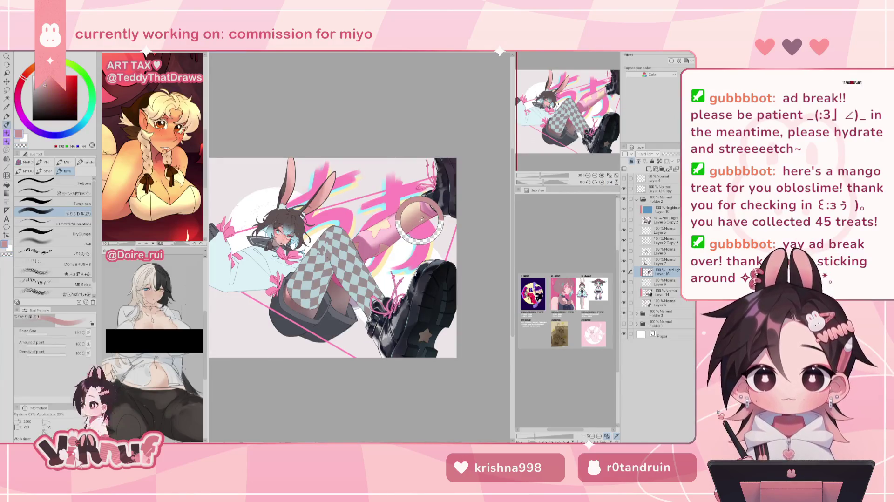
pyautogui.click(647, 153)
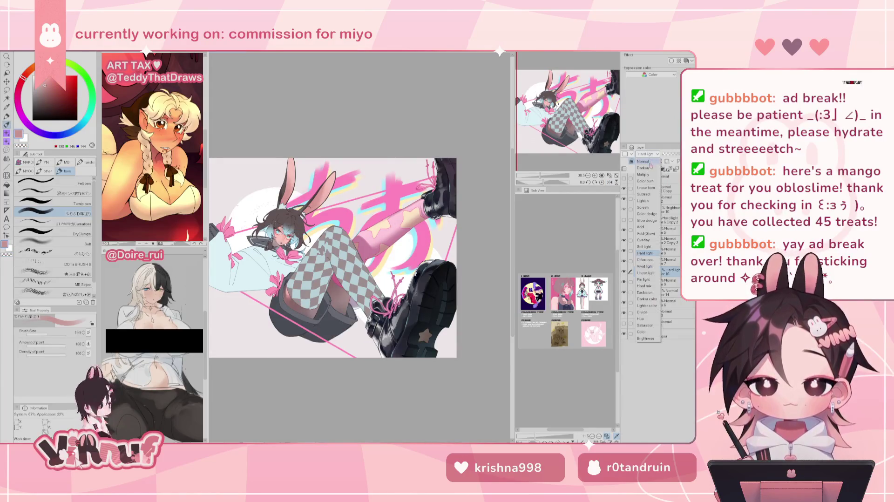
pyautogui.click(647, 161)
pyautogui.keyDown('alt'); pyautogui.click(364, 251); pyautogui.keyUp('alt')
pyautogui.click(647, 153)
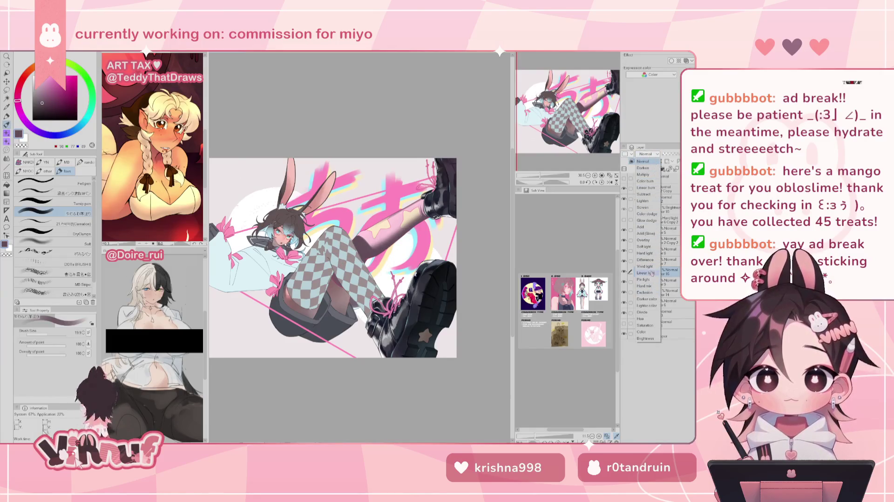
pyautogui.click(645, 253)
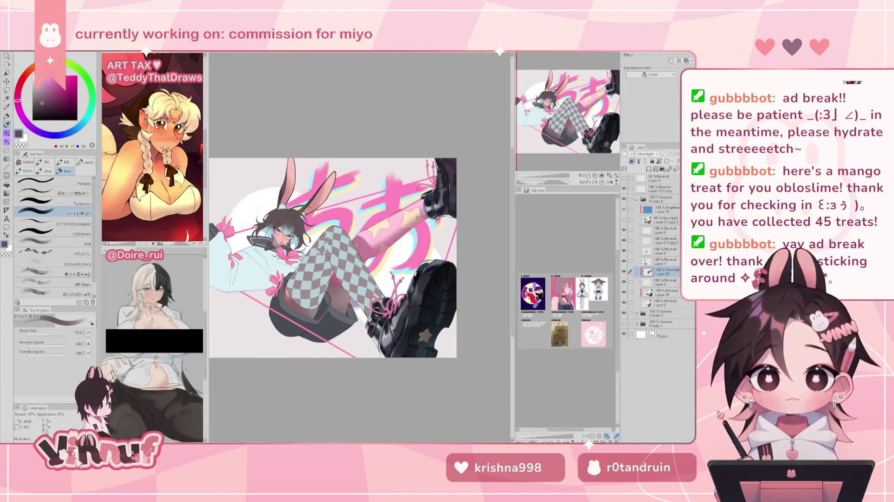
pyautogui.press('h')
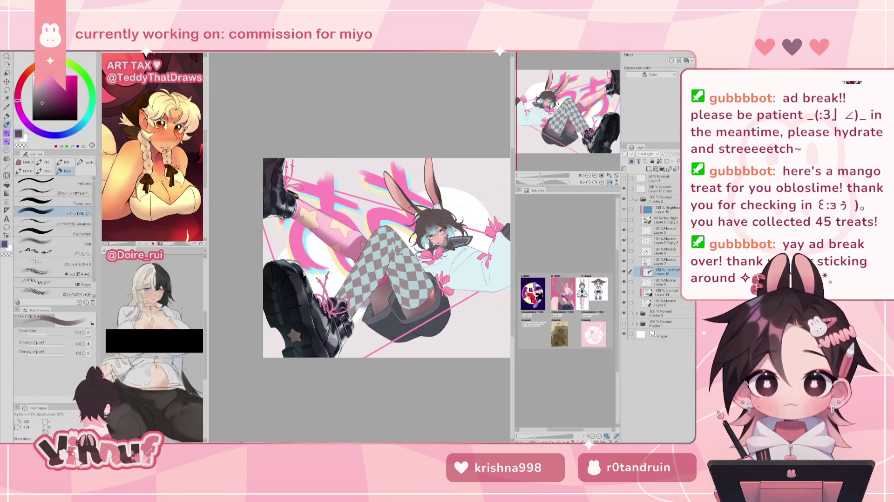
pyautogui.press('h')
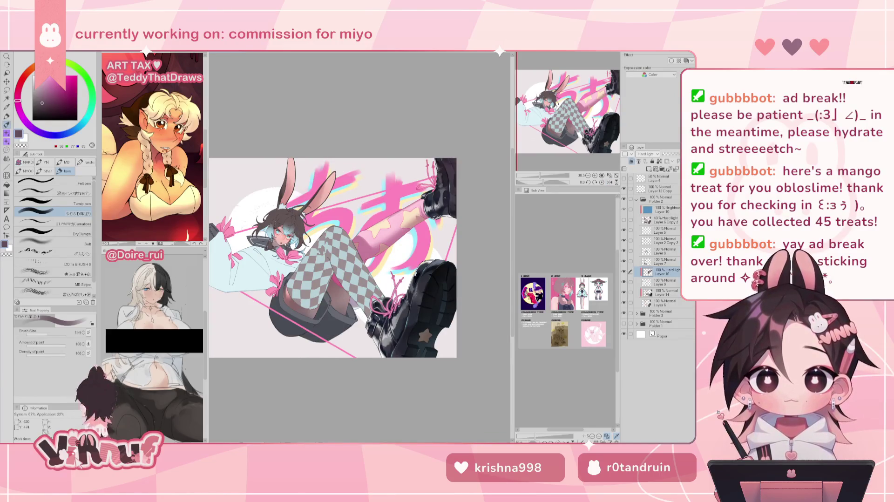
pyautogui.moveTo(44, 326); pyautogui.dragTo(52, 335)
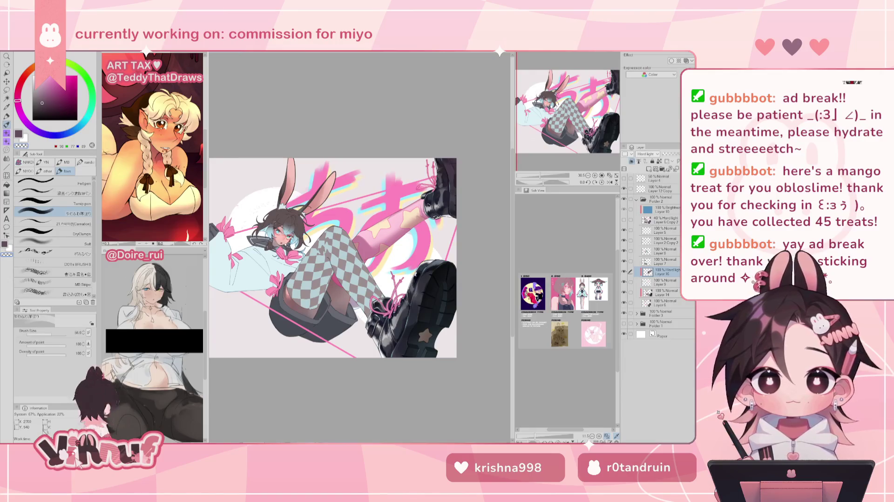
pyautogui.press('h')
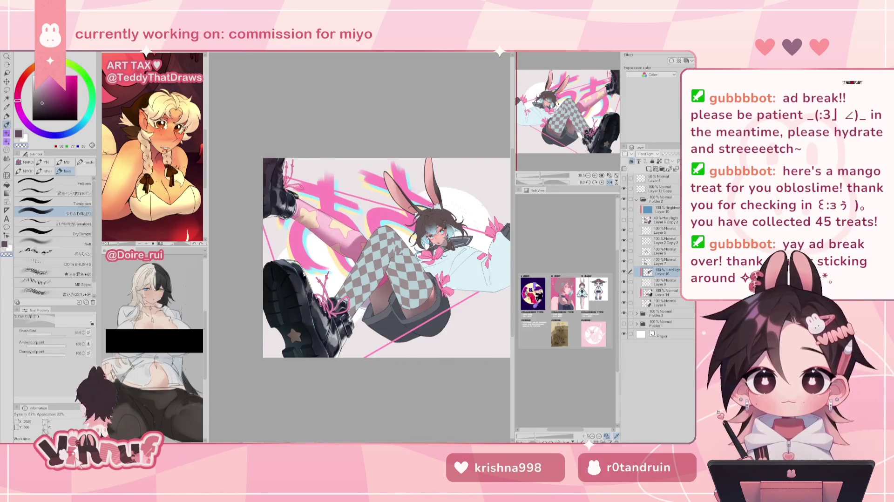
pyautogui.press('h')
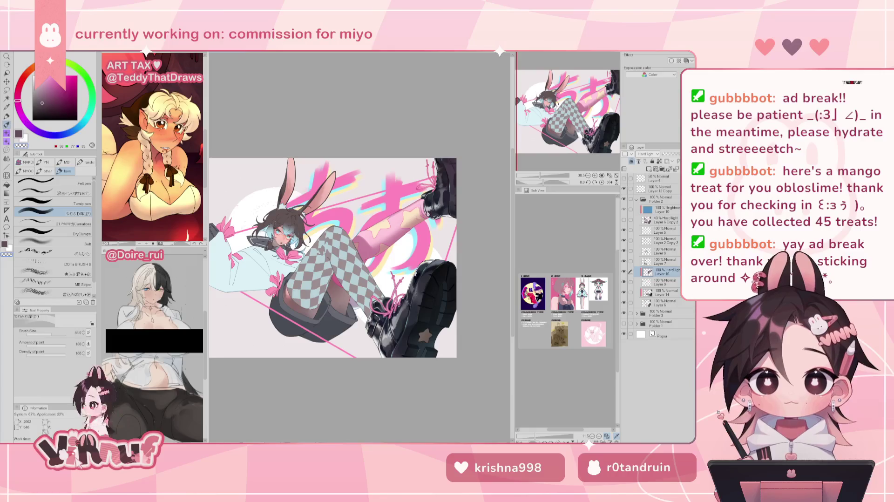
pyautogui.press('h')
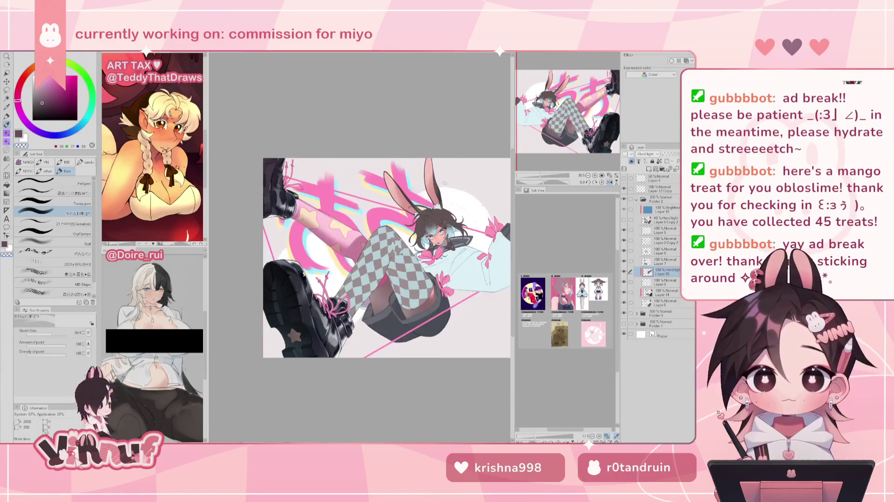
pyautogui.press('h')
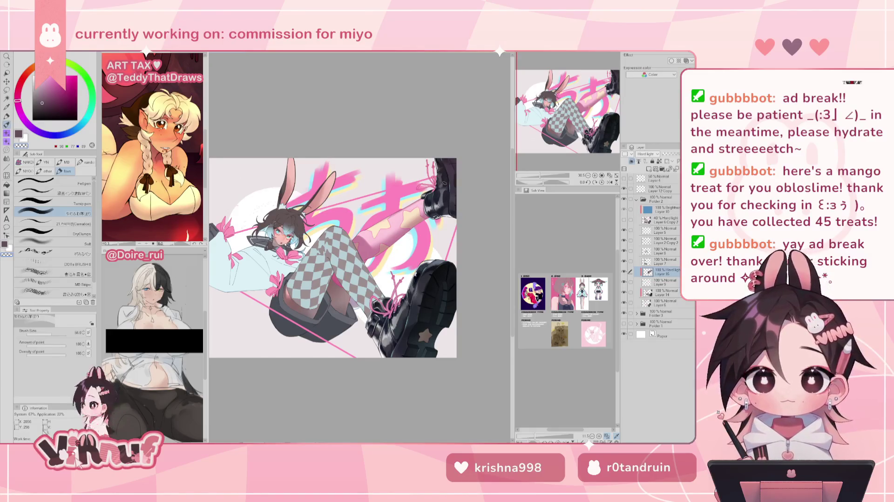
pyautogui.moveTo(543, 182); pyautogui.dragTo(558, 183)
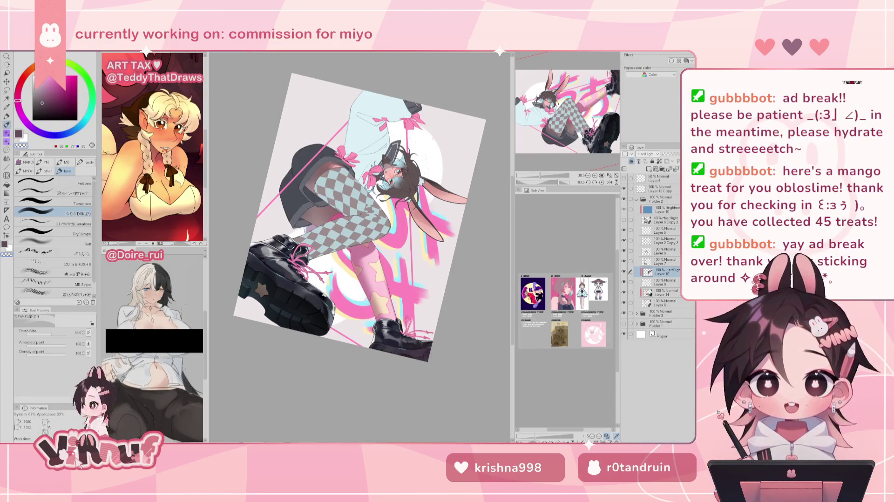
# Step: Return to the main colour, reset the view rotation, and shrink the brush to about 32
pyautogui.press('c')
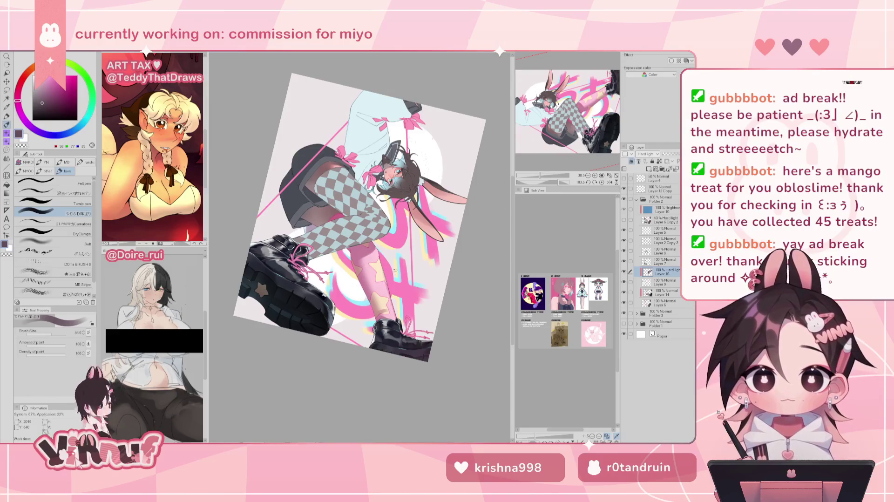
pyautogui.click(601, 182)
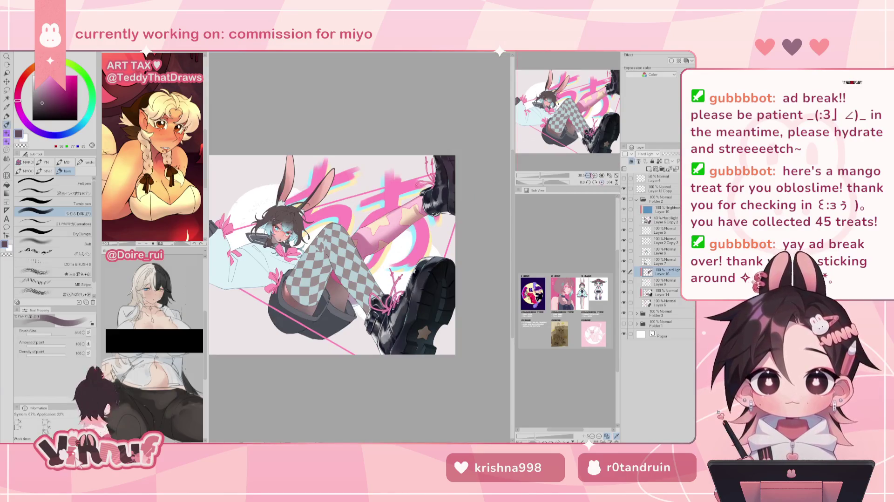
pyautogui.moveTo(377, 178); pyautogui.dragTo(370, 191)
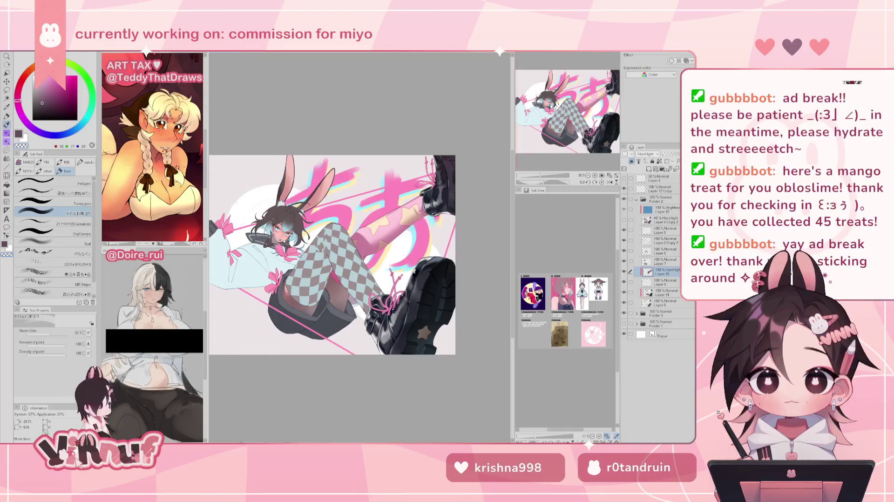
pyautogui.press('h')
pyautogui.press('h')
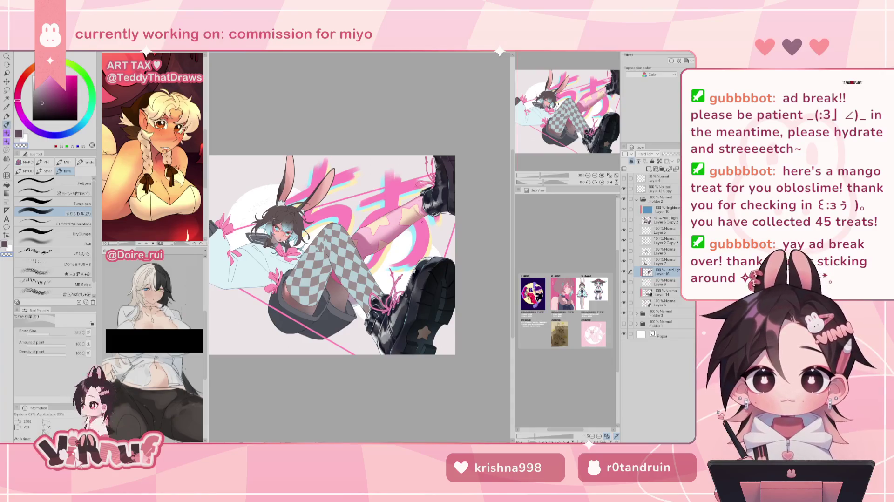
pyautogui.press('h')
pyautogui.press('h')
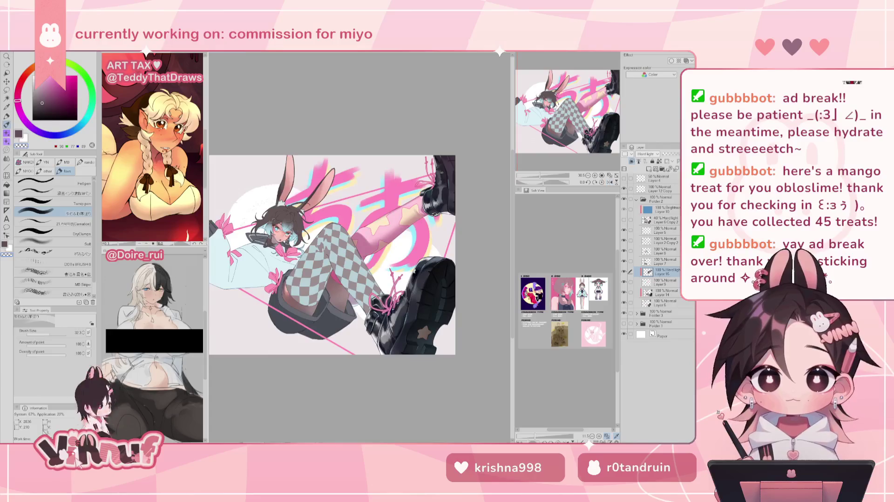
# Step: Sample a darker purple from the artwork and zoom out to the whole illustration
pyautogui.keyDown('alt'); pyautogui.click(375, 188); pyautogui.keyUp('alt')
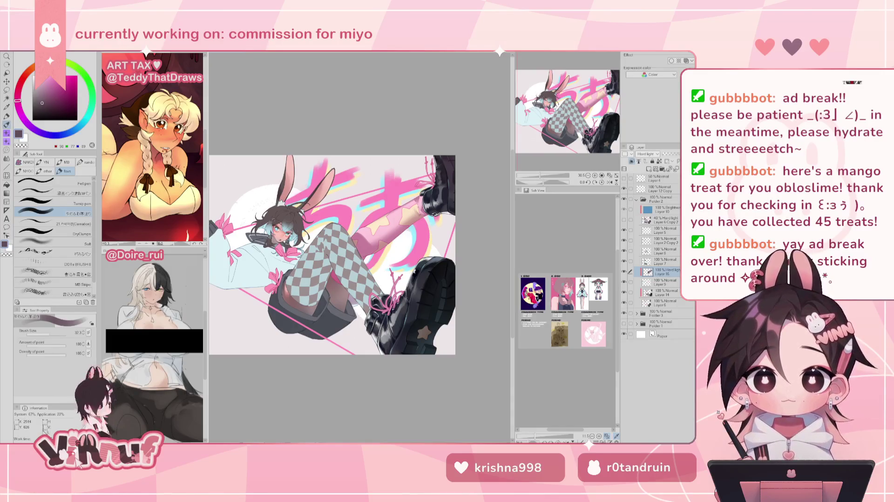
pyautogui.press('h')
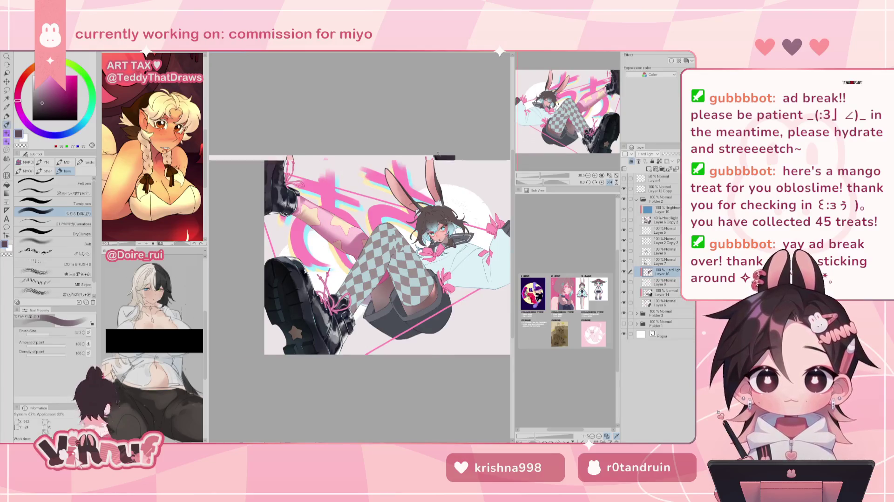
pyautogui.press('h')
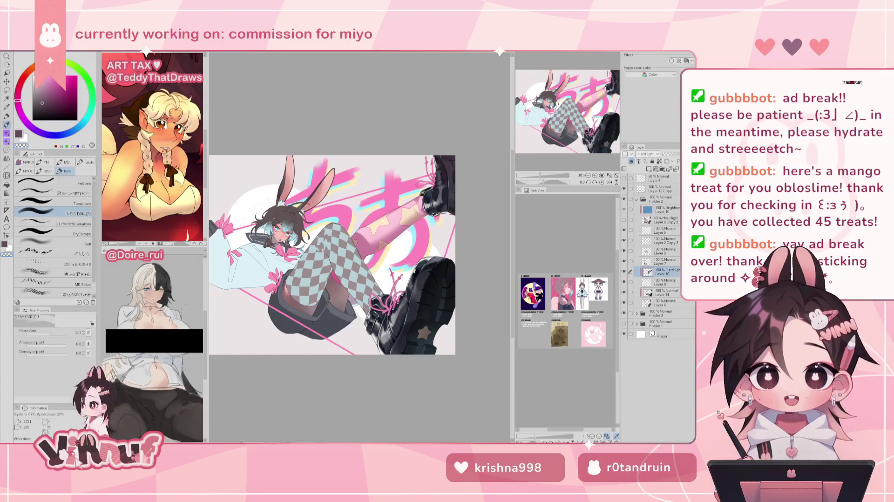
pyautogui.keyDown('alt'); pyautogui.click(418, 206); pyautogui.keyUp('alt')
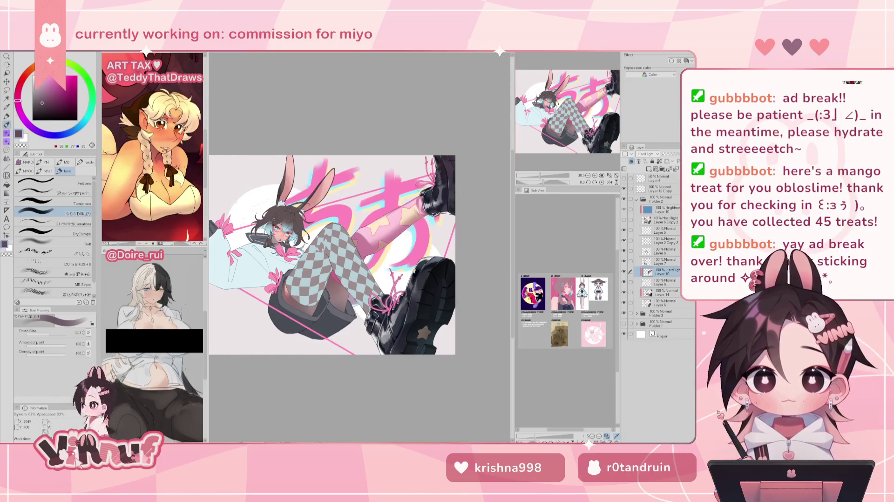
pyautogui.press('c')
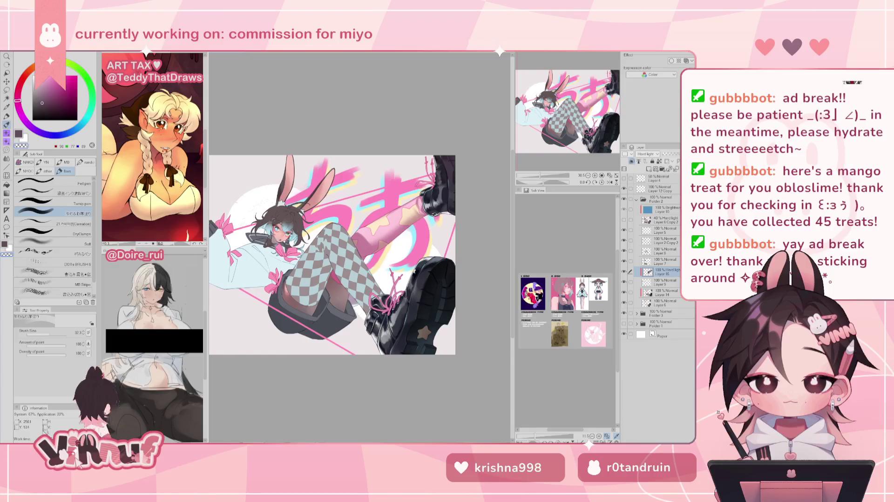
pyautogui.press('h')
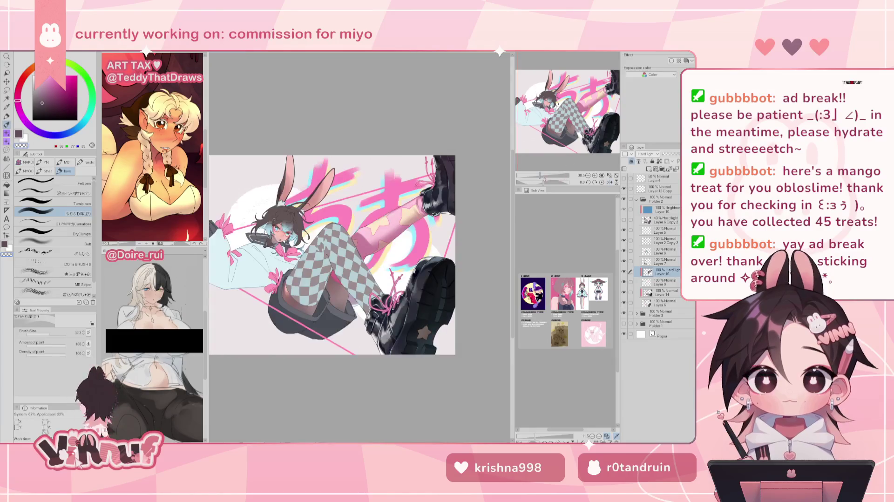
pyautogui.moveTo(540, 176); pyautogui.dragTo(538, 177)
# Step: Tilt the artwork, enlarge the brush slightly, and check it mirrored before resetting upright
pyautogui.press('h')
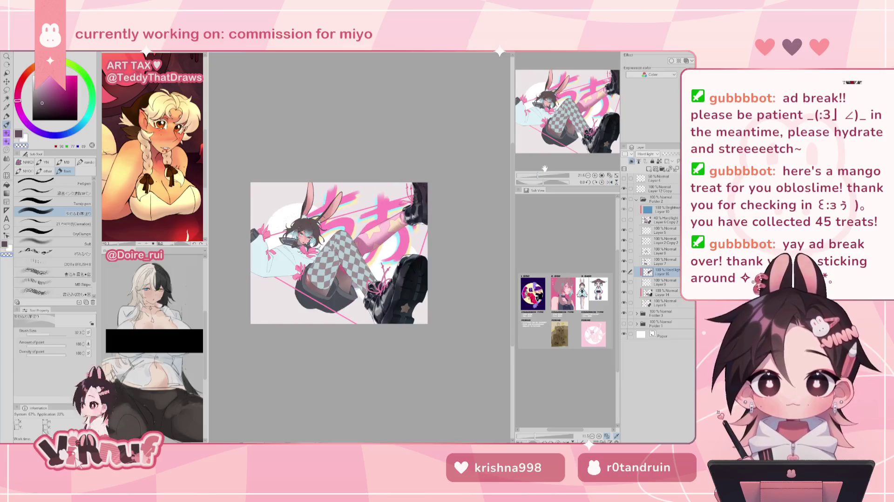
pyautogui.moveTo(538, 176); pyautogui.dragTo(544, 176)
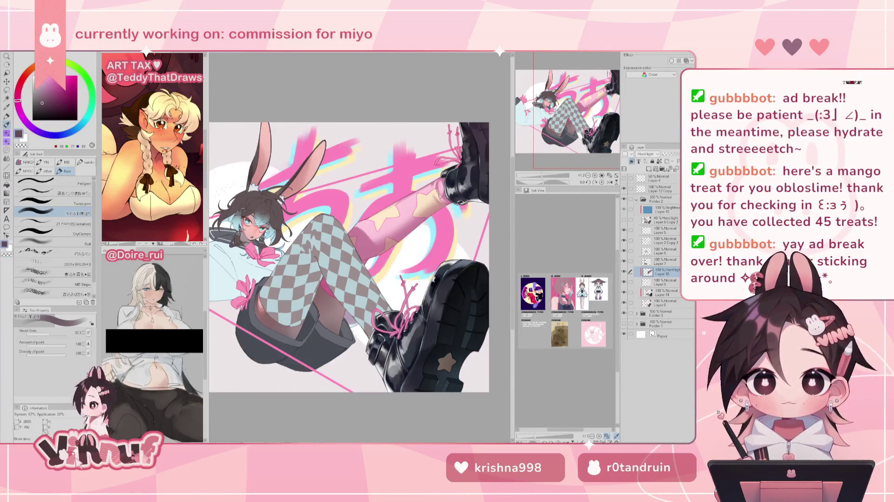
pyautogui.moveTo(543, 182); pyautogui.dragTo(564, 182)
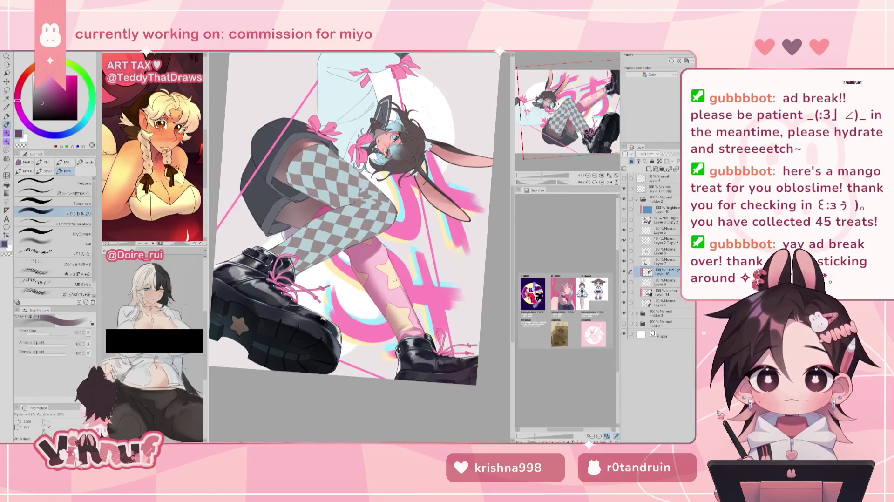
pyautogui.press(']')
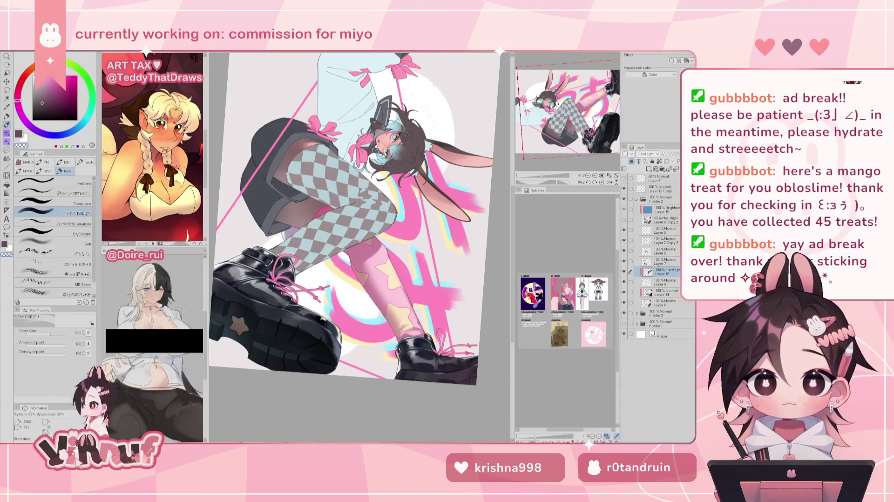
pyautogui.press('h')
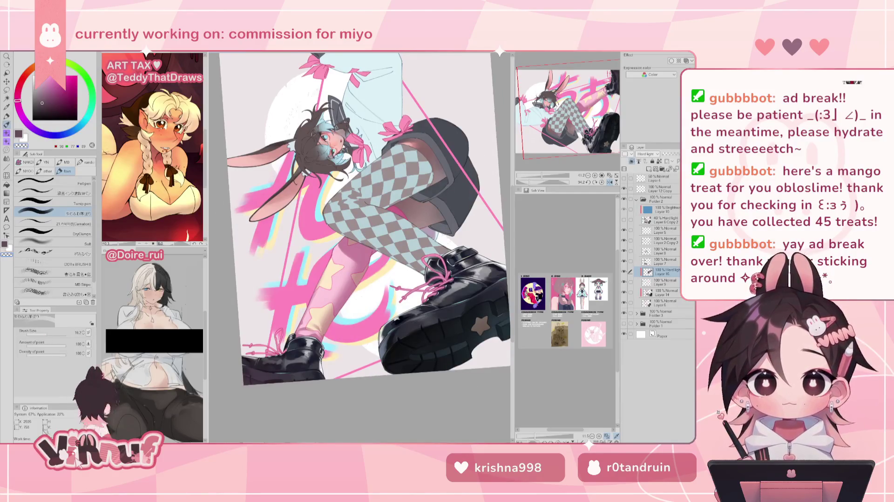
pyautogui.press('h')
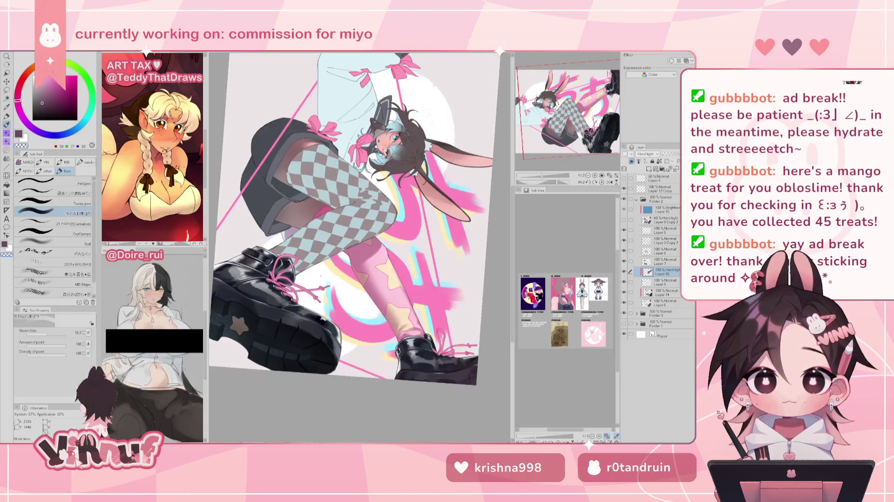
pyautogui.hotkey('ctrl', '0')
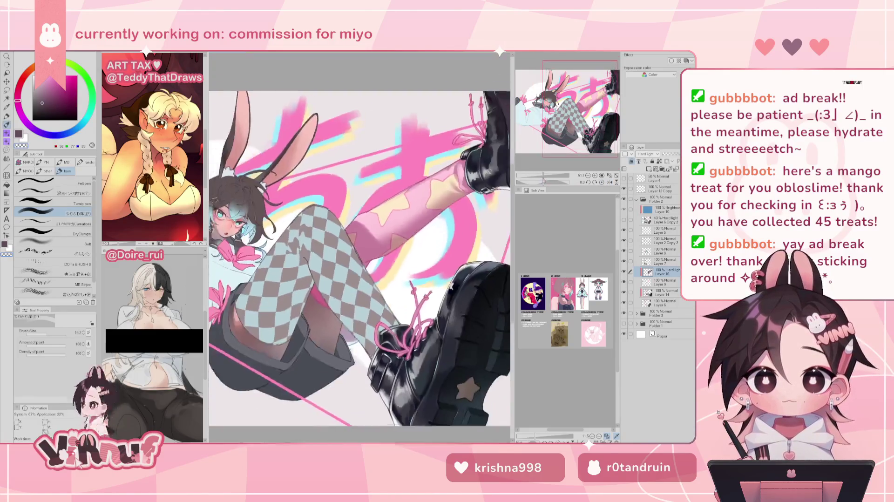
pyautogui.press('h')
pyautogui.press('h')
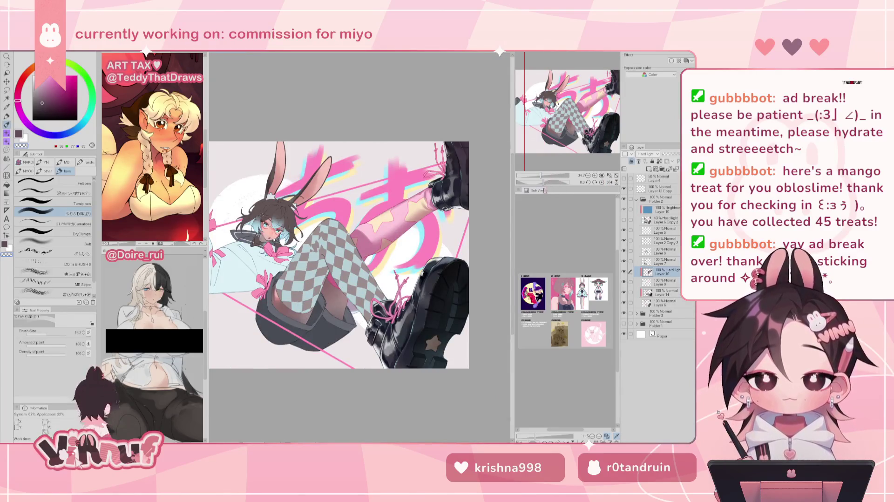
# Step: Zoom in, shift across the illustration, and reduce the brush size to about 111
pyautogui.moveTo(541, 176); pyautogui.dragTo(544, 176)
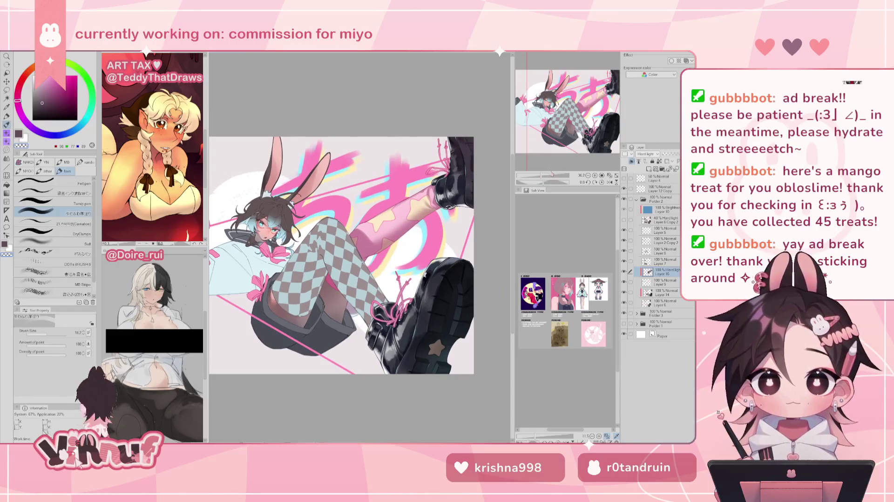
pyautogui.moveTo(402, 239)
pyautogui.mouseDown()
pyautogui.moveTo(360, 247)
pyautogui.moveTo(340, 273)
pyautogui.mouseUp()
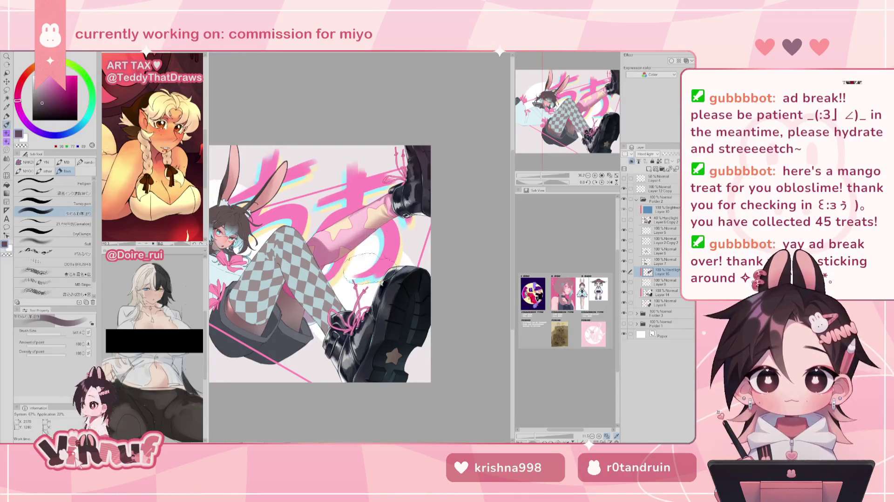
pyautogui.press('h')
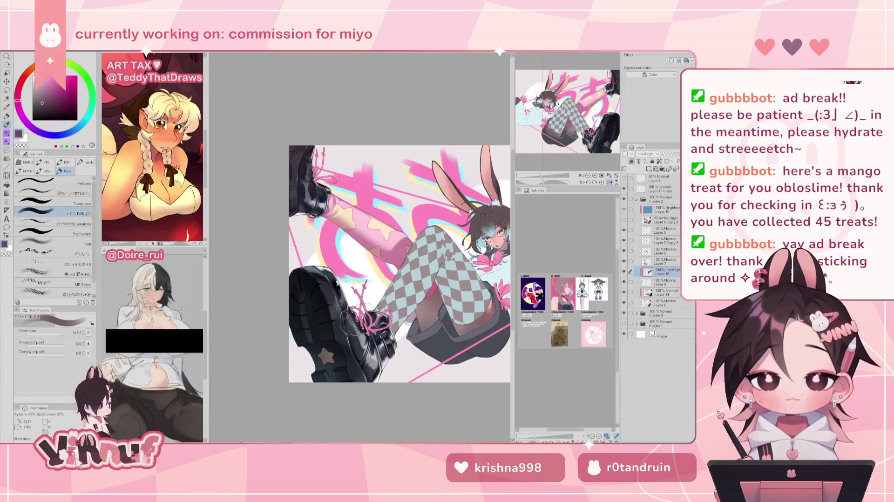
pyautogui.press('h')
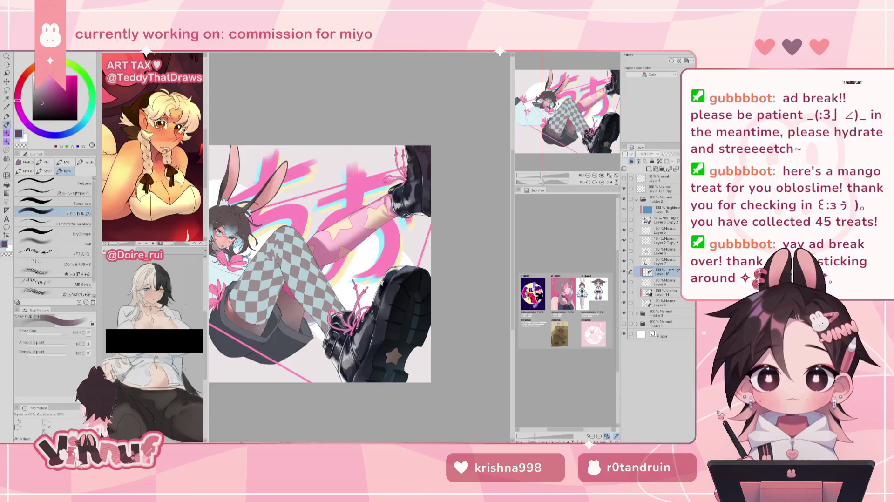
pyautogui.moveTo(335, 224)
pyautogui.keyDown('ctrl'); pyautogui.keyDown('alt'); pyautogui.mouseDown()
pyautogui.moveTo(359, 249)
pyautogui.moveTo(392, 210)
pyautogui.mouseUp(); pyautogui.keyUp('alt'); pyautogui.keyUp('ctrl')
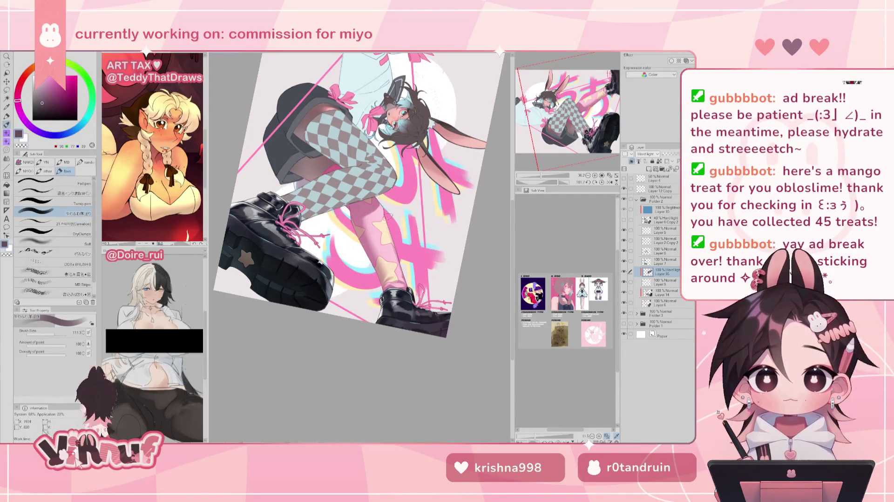
# Step: Review the whole canvas mirrored, then zoom in on the checkered stockings and platform boots
pyautogui.click(600, 182)
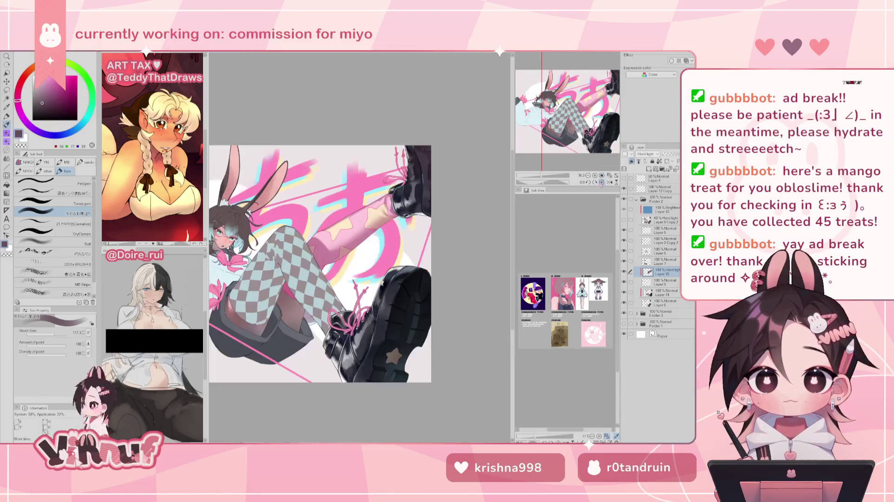
pyautogui.click(609, 182)
pyautogui.moveTo(541, 175); pyautogui.dragTo(537, 175)
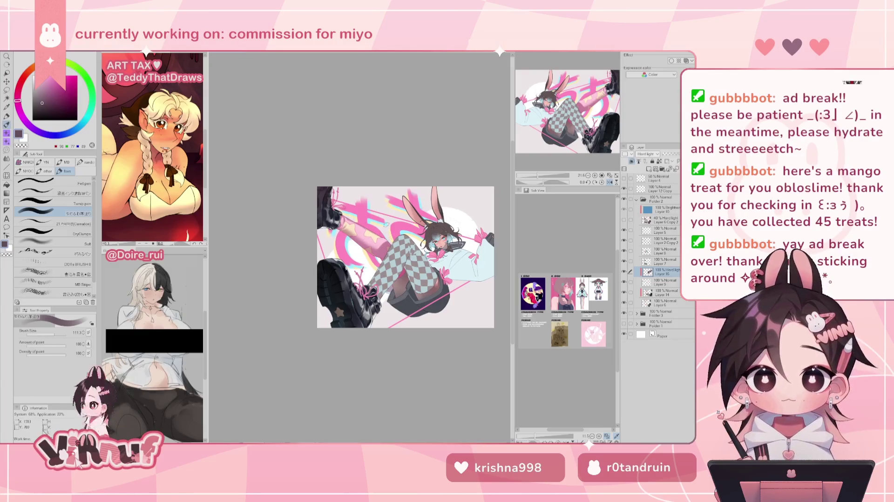
pyautogui.press('h')
pyautogui.hotkey('ctrl', '+')
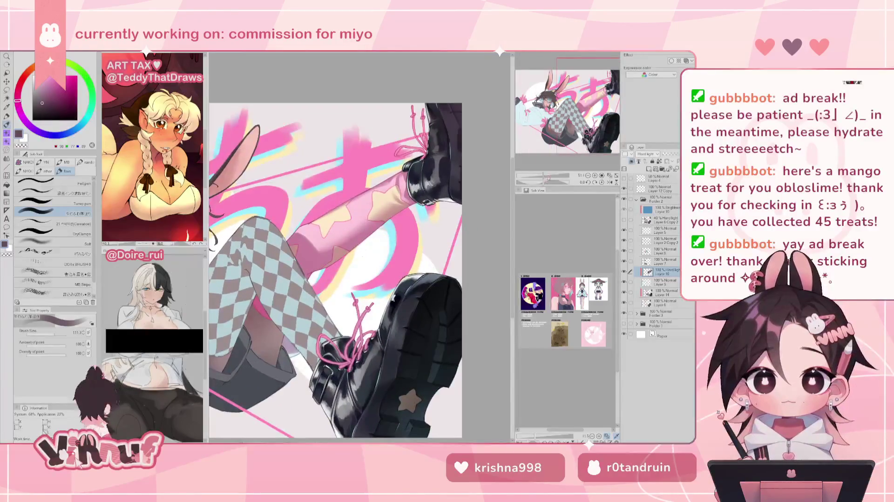
pyautogui.scroll(1, 572, 123)
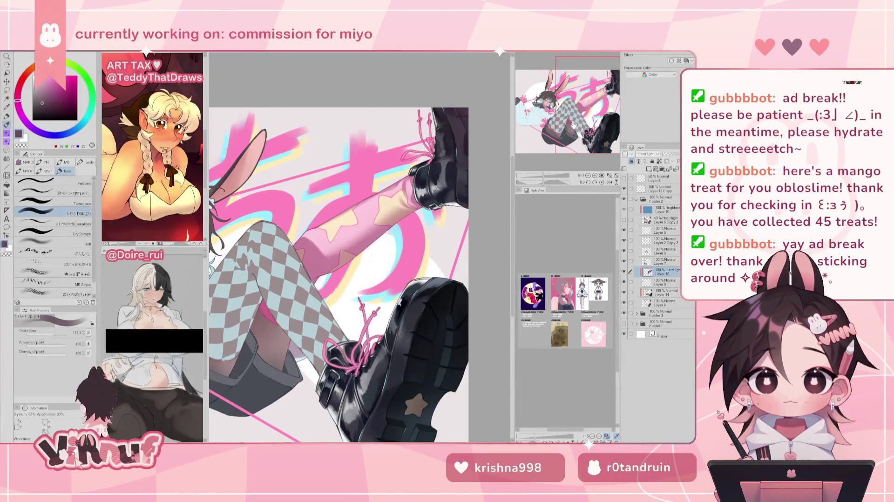
pyautogui.moveTo(543, 175); pyautogui.dragTo(543, 175)
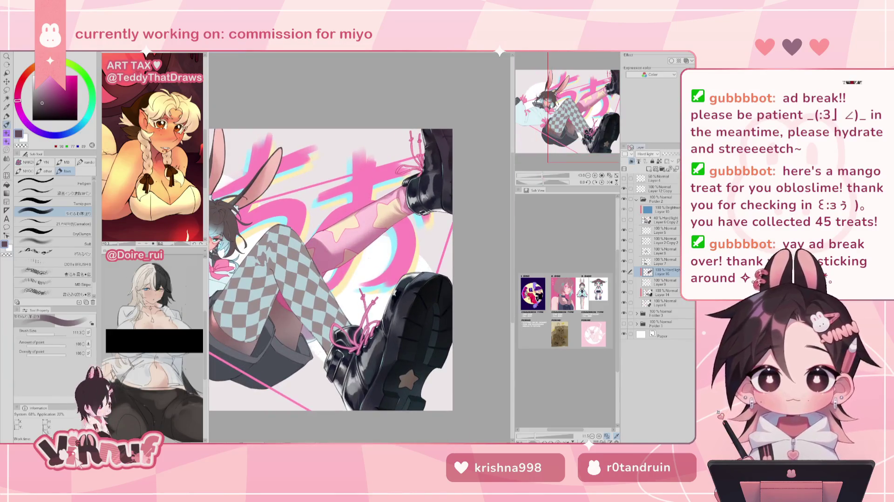
pyautogui.hotkey('ctrl', 'u')
pyautogui.click(558, 289)
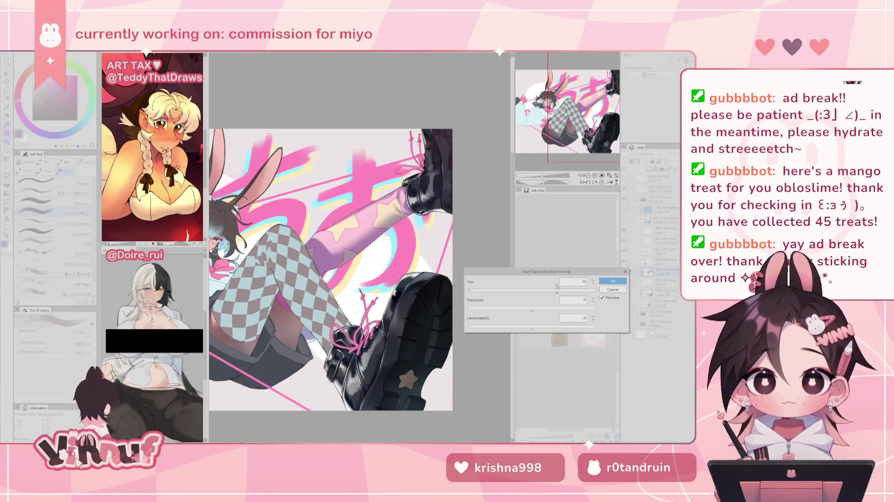
pyautogui.click(492, 290)
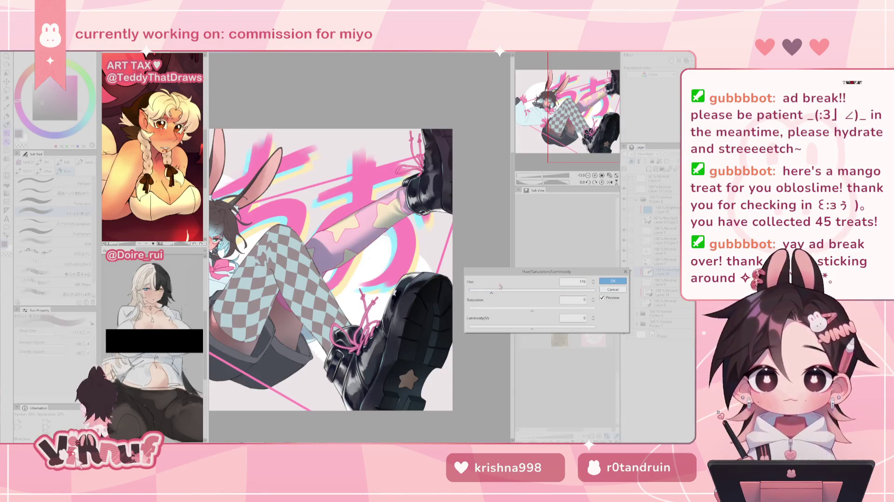
pyautogui.moveTo(543, 175); pyautogui.dragTo(541, 177)
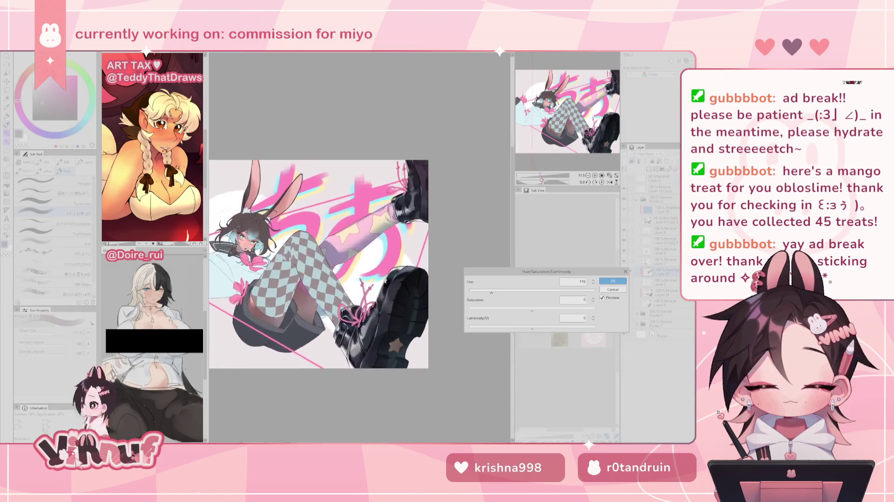
pyautogui.moveTo(586, 111); pyautogui.dragTo(581, 121)
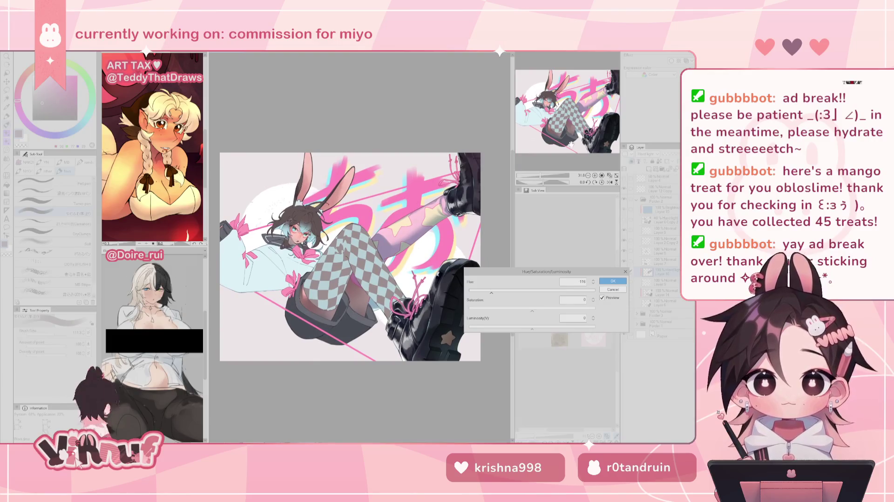
pyautogui.click(507, 291)
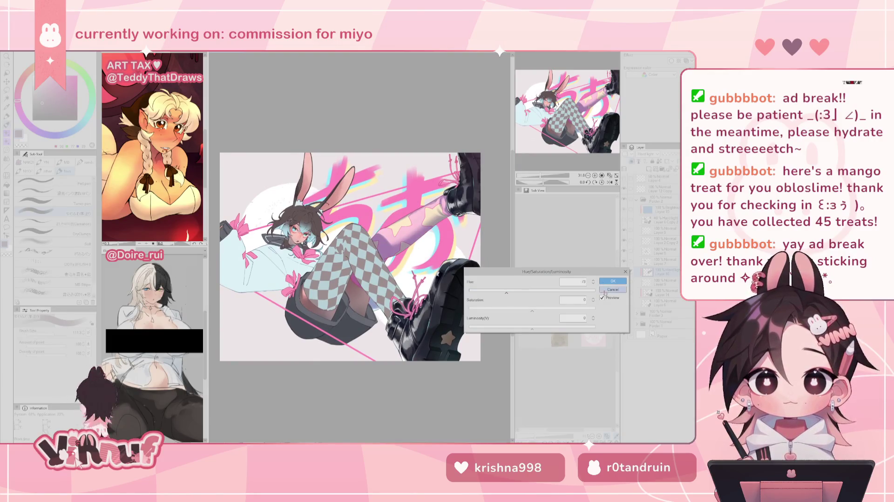
pyautogui.click(613, 289)
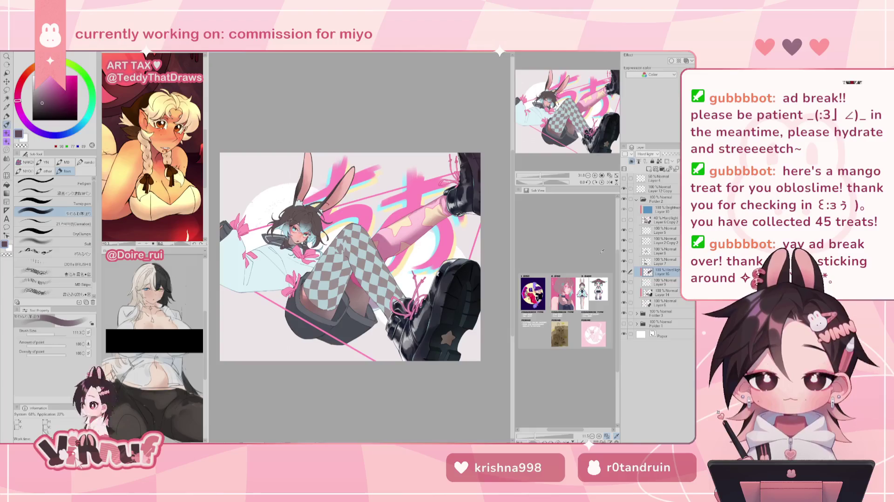
# Step: Shift the working layer's Hue to 6 and Saturation to 9
pyautogui.hotkey('ctrl', 'u')
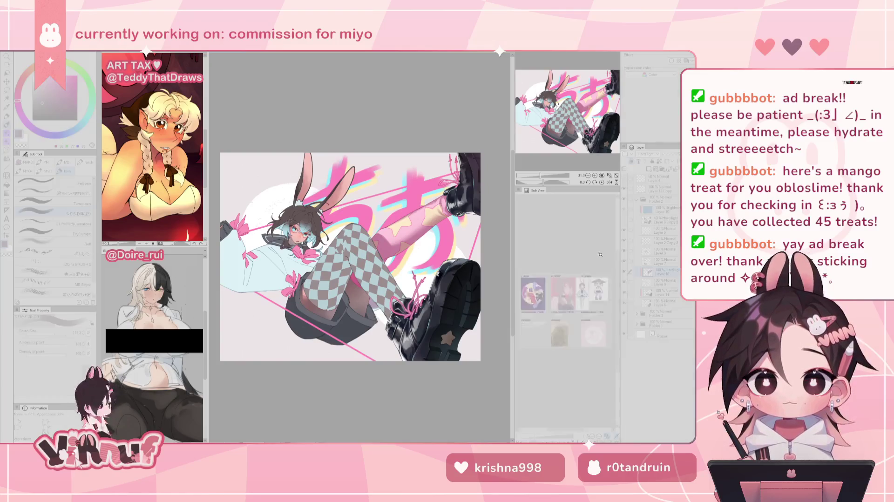
pyautogui.moveTo(551, 289)
pyautogui.mouseDown()
pyautogui.moveTo(523, 311)
pyautogui.moveTo(525, 327)
pyautogui.mouseUp()
pyautogui.click(537, 309)
pyautogui.moveTo(535, 292); pyautogui.dragTo(530, 292)
pyautogui.click(613, 281)
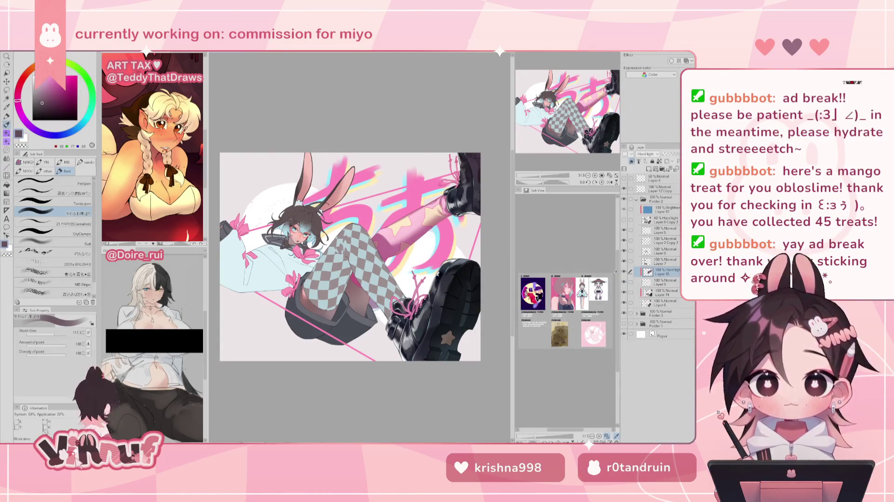
# Step: Try muted purple and blue-grey shades on the colour wheel
pyautogui.click(42, 134)
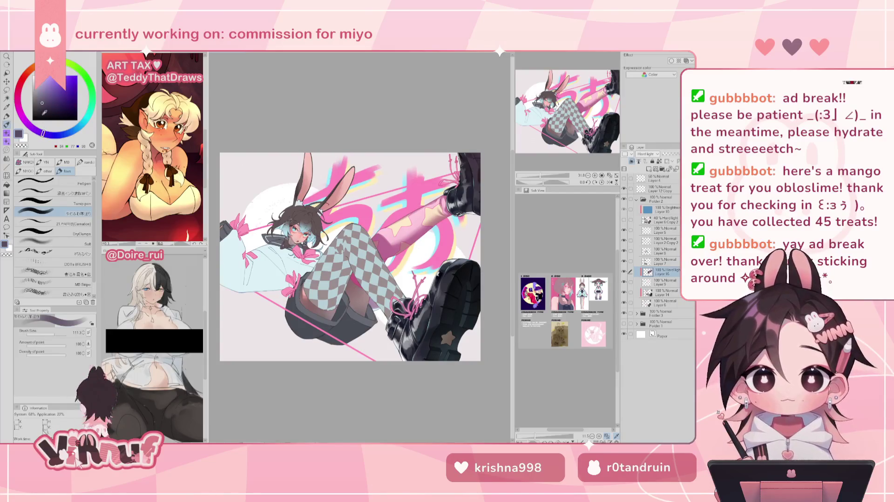
pyautogui.click(37, 106)
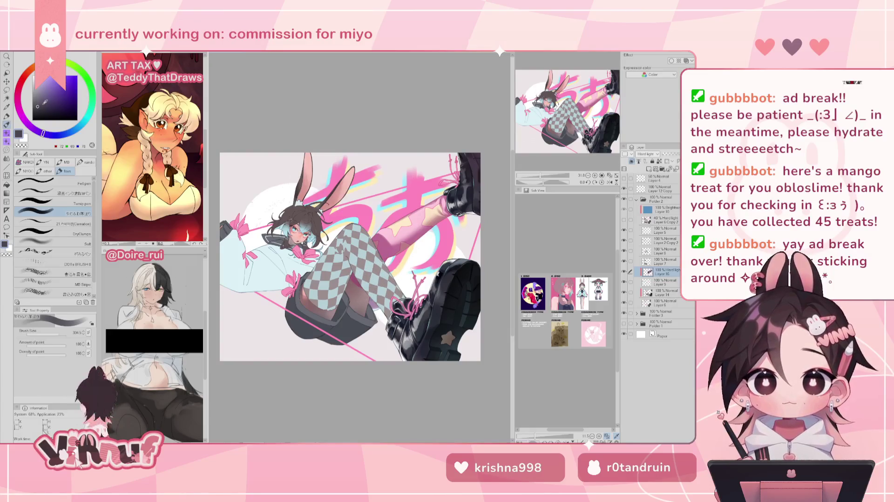
pyautogui.click(39, 97)
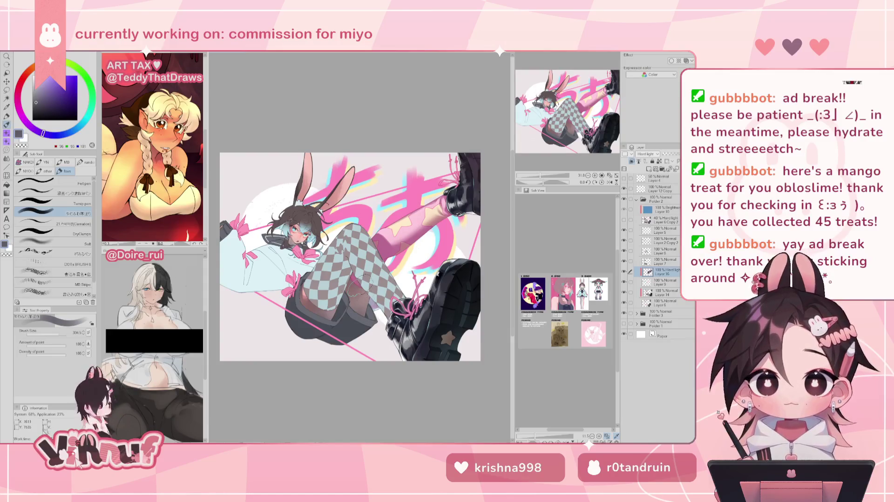
pyautogui.click(38, 106)
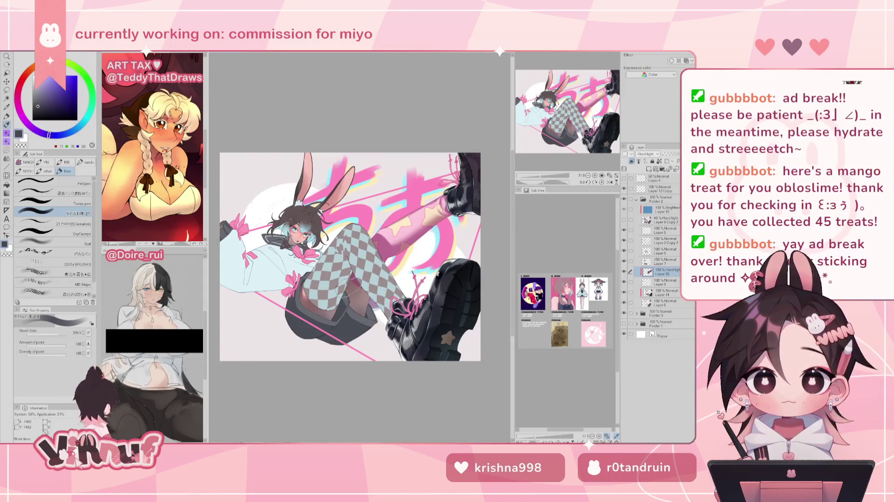
pyautogui.click(38, 103)
pyautogui.click(53, 135)
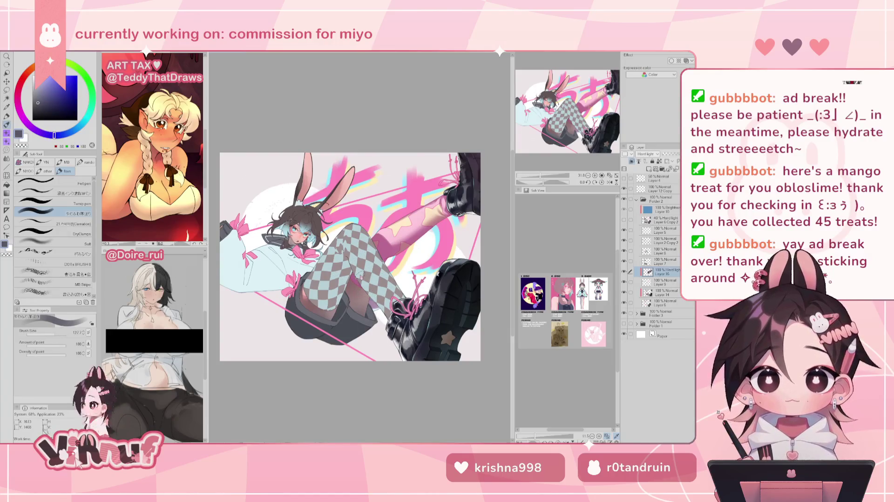
pyautogui.click(42, 106)
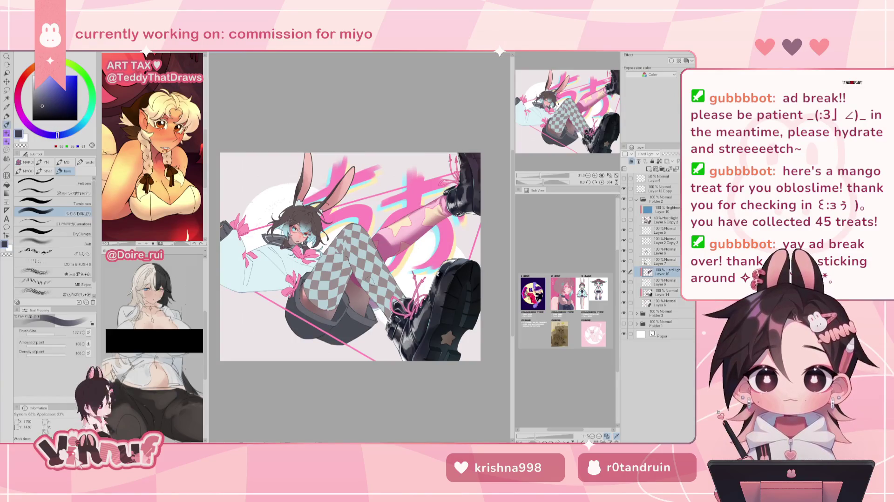
# Step: Settle on a muted purple-grey colour and enlarge the brush to about 254
pyautogui.click(40, 132)
pyautogui.click(40, 102)
pyautogui.press(']')
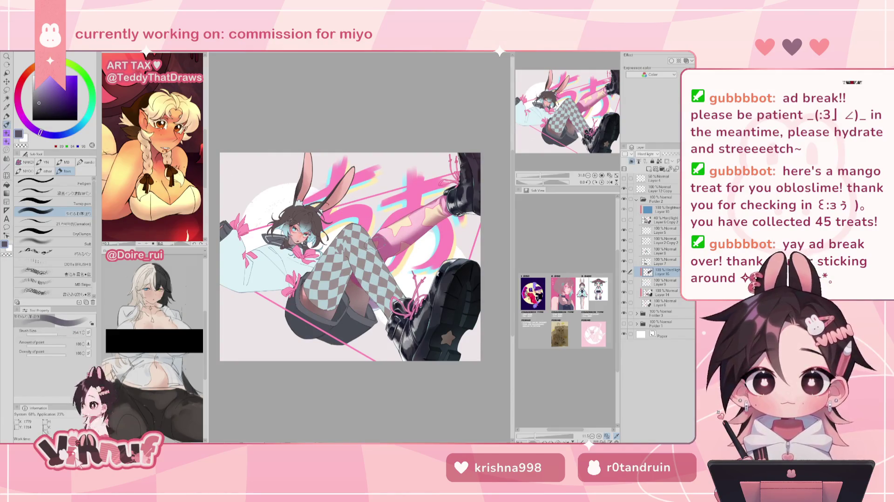
pyautogui.click(42, 106)
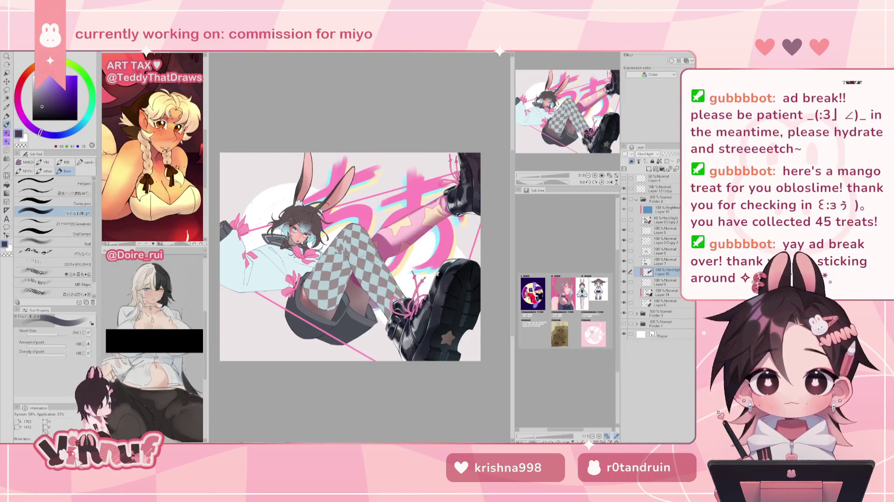
pyautogui.click(38, 101)
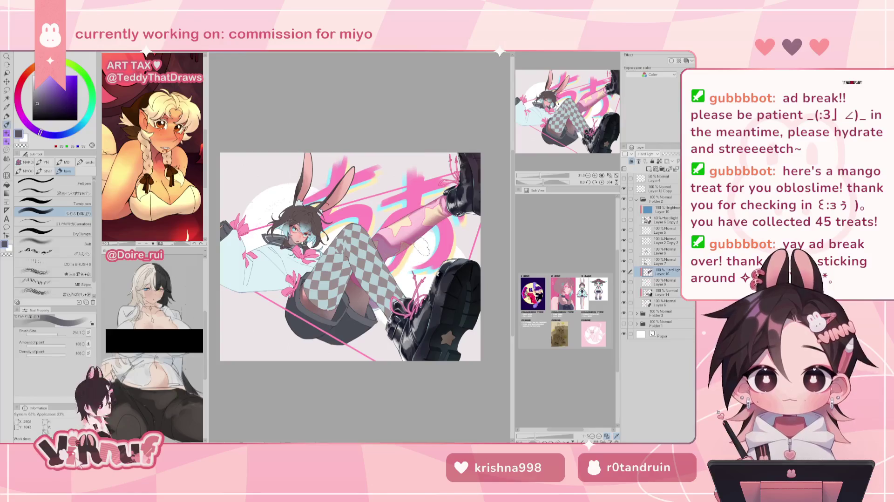
# Step: Mirror the canvas view twice to check the drawing, then pan the view
pyautogui.press('h')
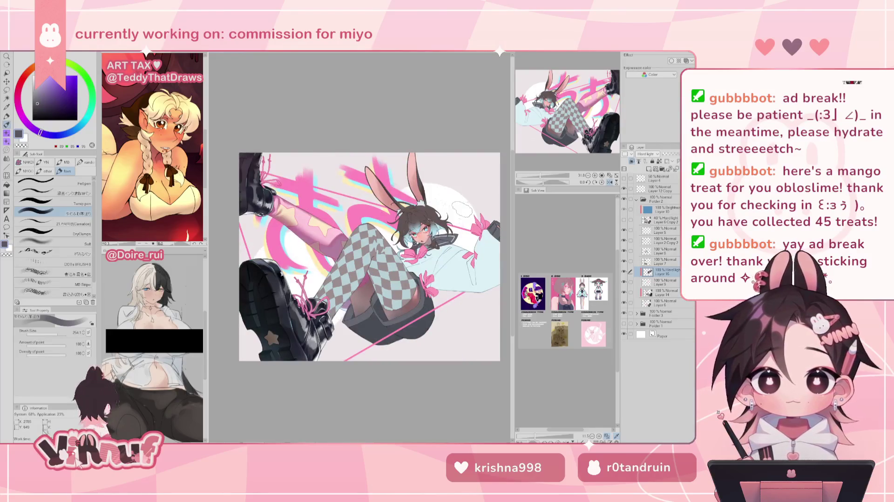
pyautogui.press('h')
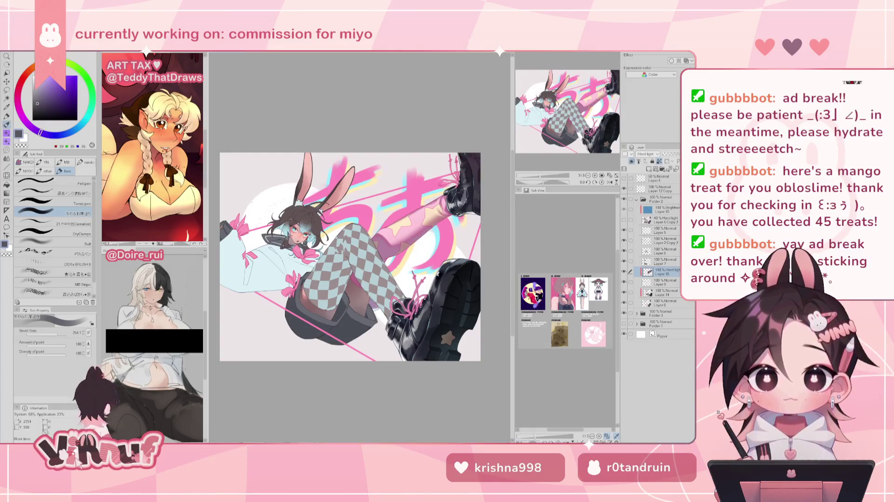
pyautogui.press('h')
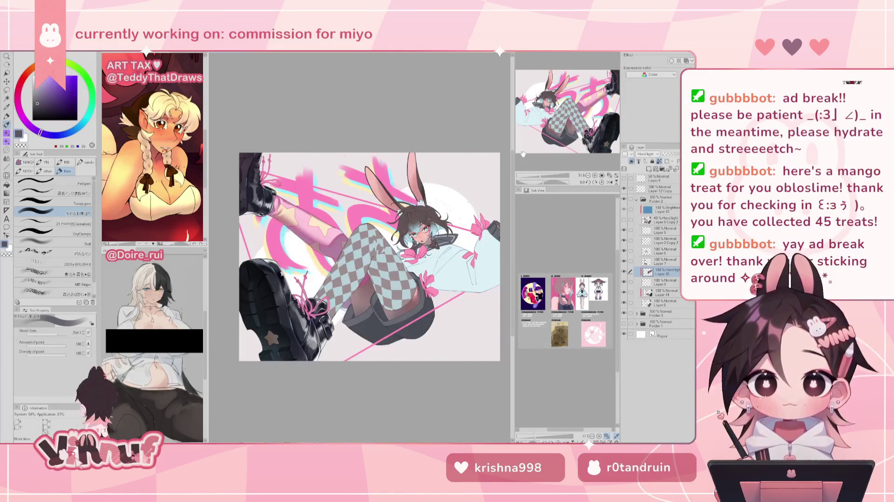
pyautogui.press('h')
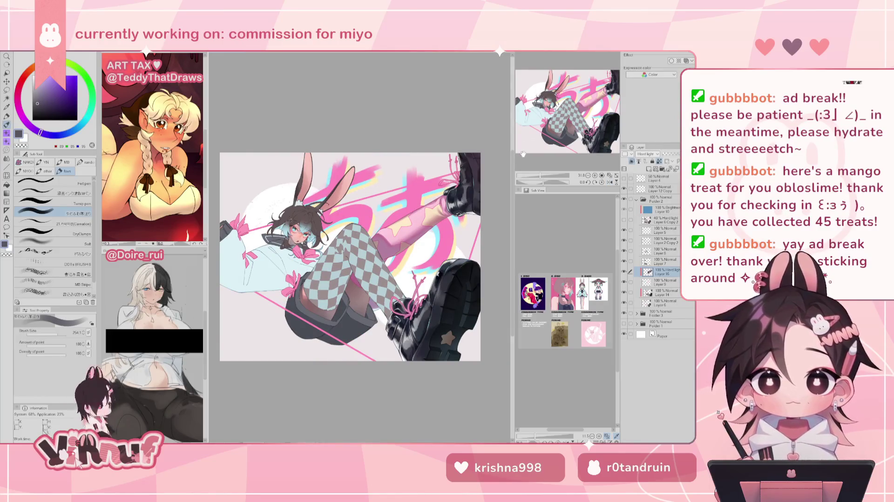
pyautogui.moveTo(588, 106); pyautogui.dragTo(598, 114)
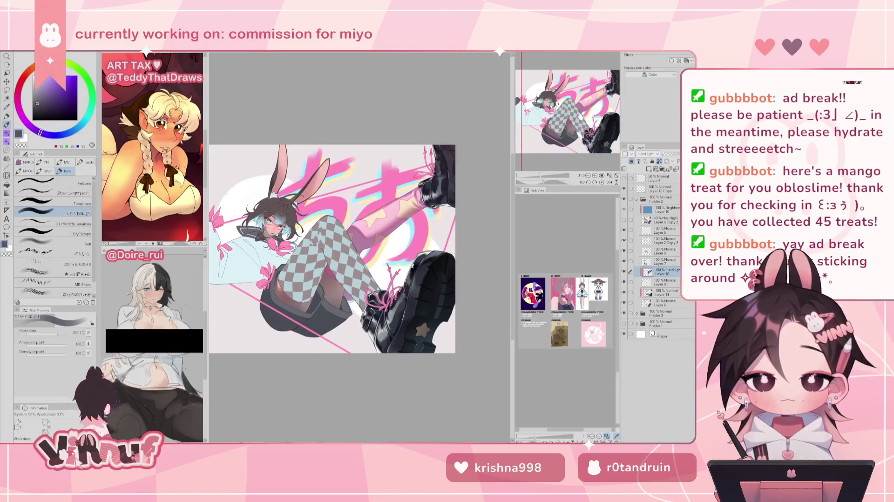
# Step: Set up a dark purple-grey Soft airbrush at size 876 and mirror the view
pyautogui.click(40, 110)
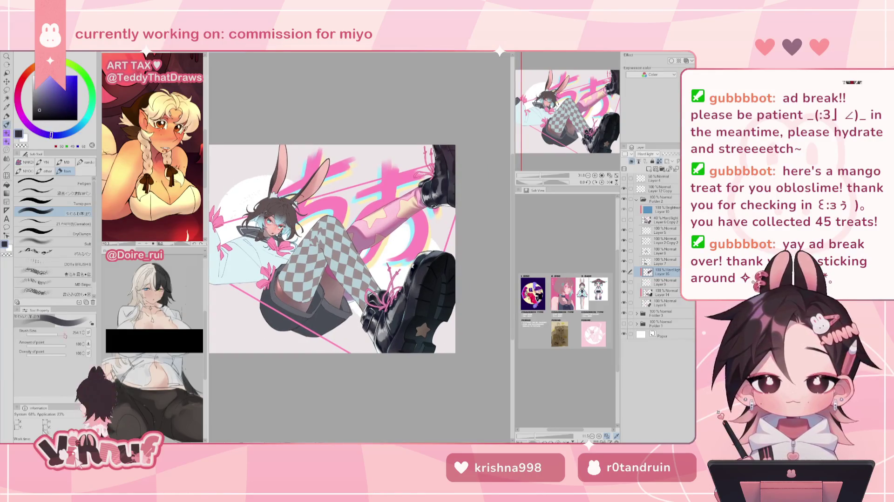
pyautogui.click(51, 242)
pyautogui.click(60, 335)
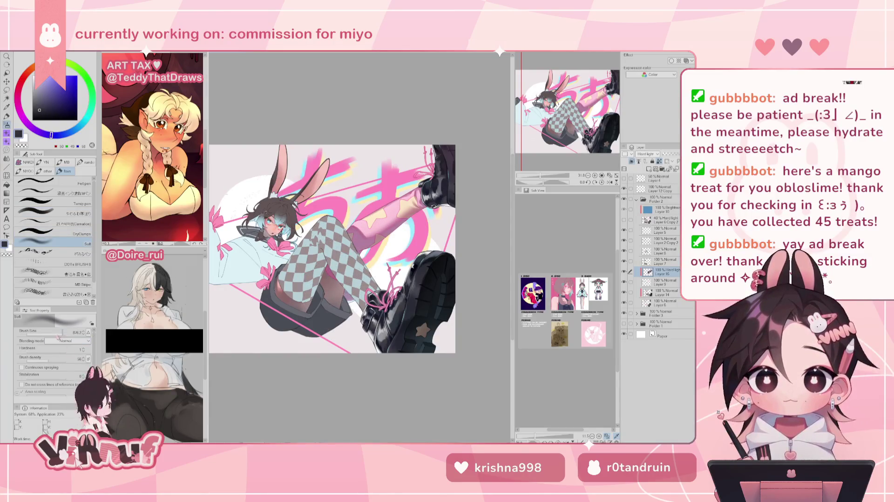
pyautogui.press('h')
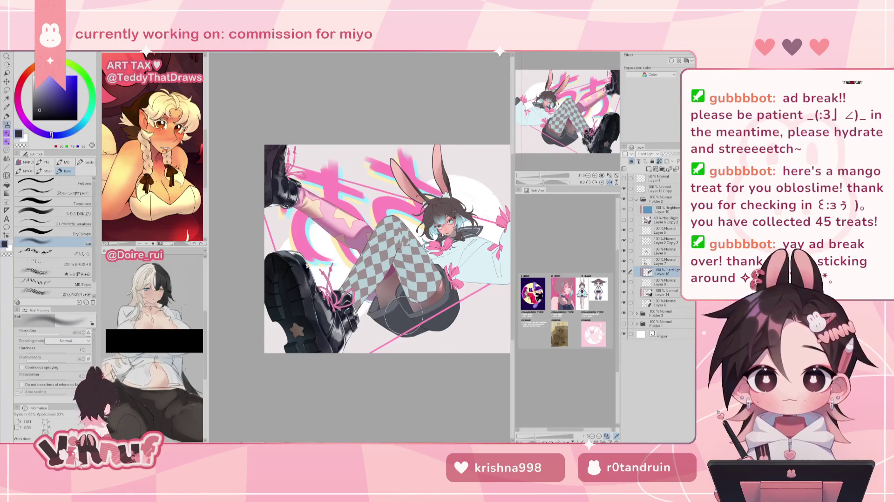
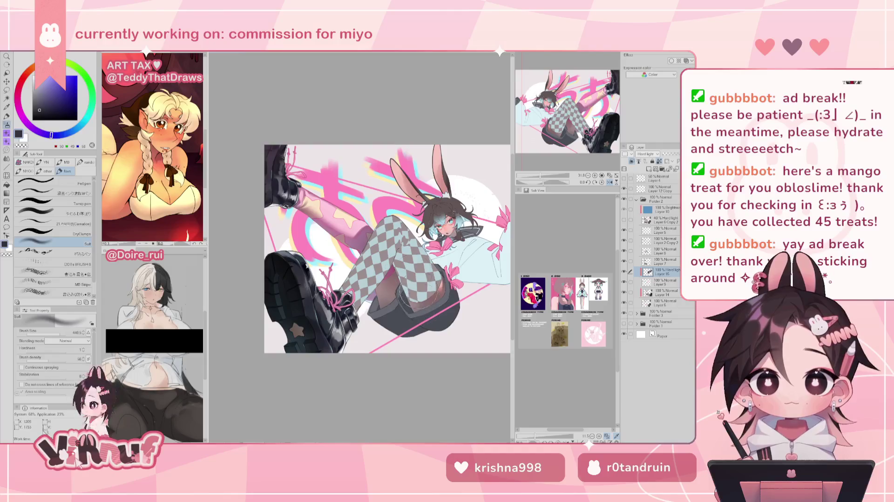
# Step: Make the soft airbrush much larger and choose a pink colour on the wheel
pyautogui.press('h')
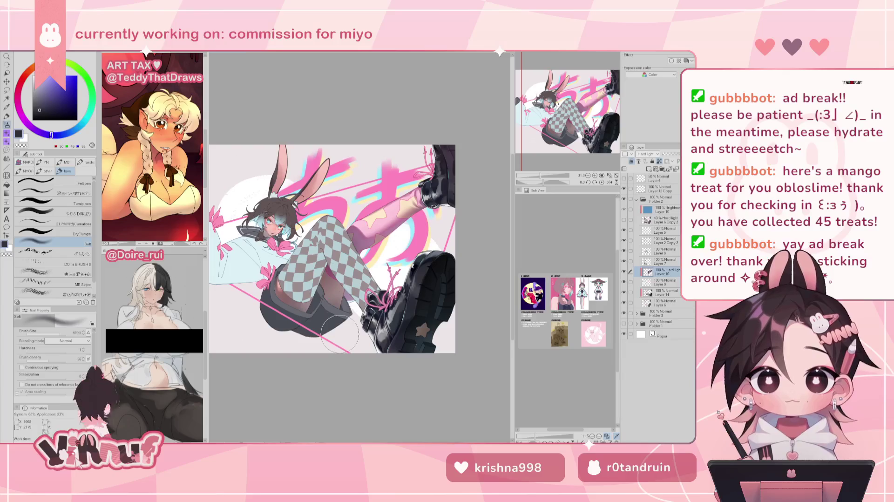
pyautogui.press('h')
pyautogui.press('h')
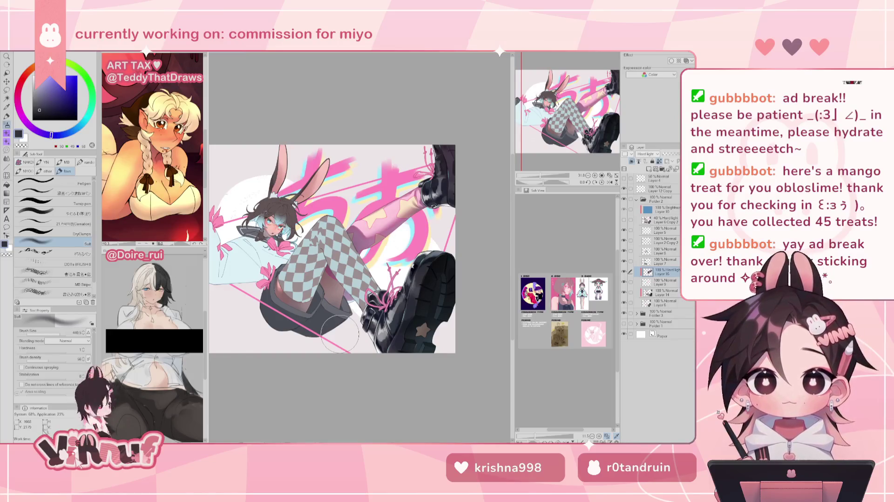
pyautogui.scroll(-1, 543, 166)
pyautogui.scroll(-1, 543, 166)
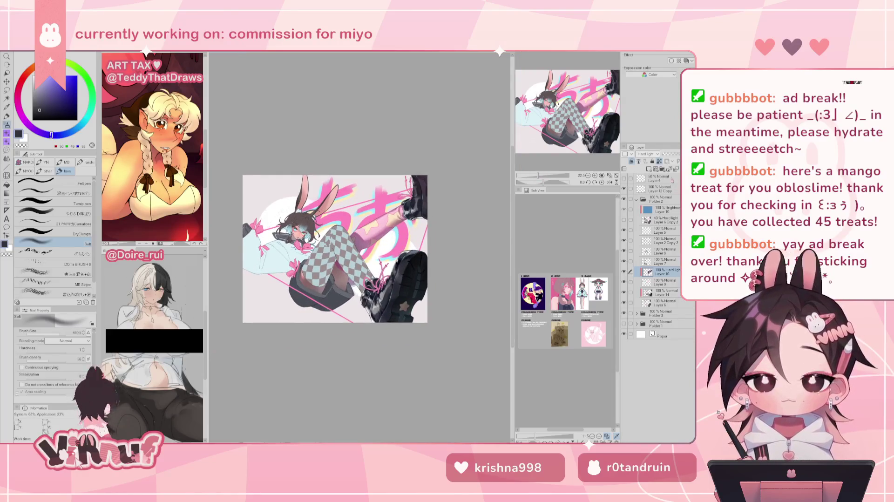
pyautogui.click(62, 337)
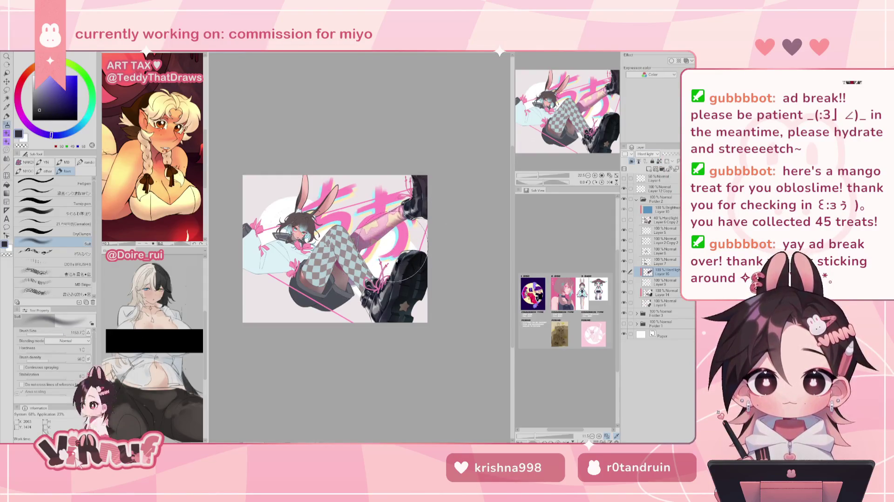
pyautogui.moveTo(22, 115); pyautogui.dragTo(18, 93)
pyautogui.click(55, 85)
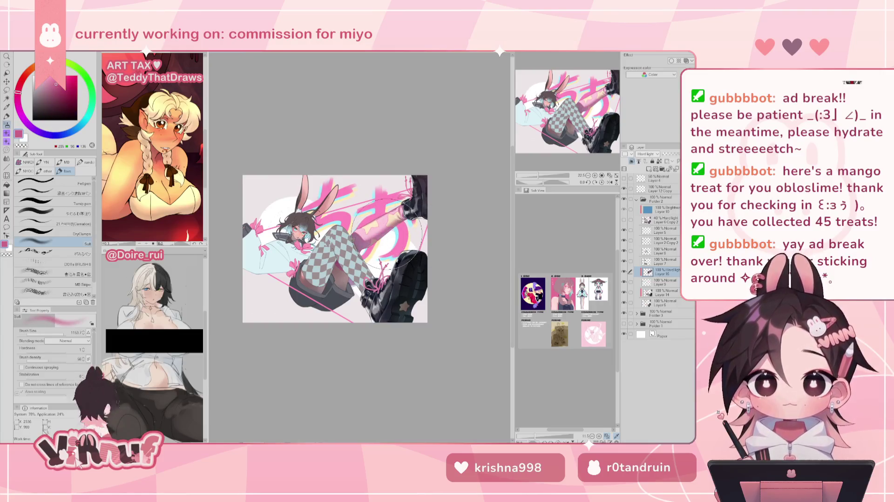
# Step: Airbrush soft pink and mauve tones over the lettering beside the boots, checking the mirrored view
pyautogui.moveTo(373, 231)
pyautogui.mouseDown()
pyautogui.moveTo(391, 223)
pyautogui.moveTo(395, 186)
pyautogui.moveTo(407, 199)
pyautogui.mouseUp()
pyautogui.keyDown('alt'); pyautogui.click(410, 198); pyautogui.keyUp('alt')
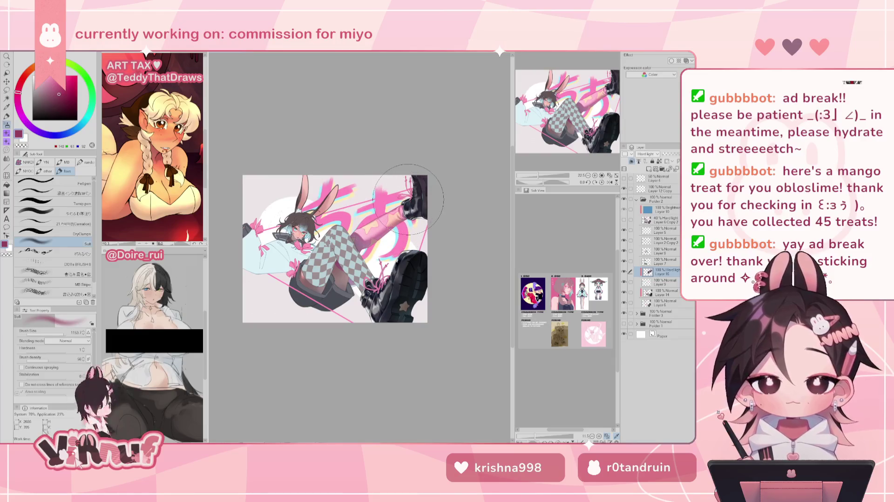
pyautogui.press('h')
pyautogui.press('h')
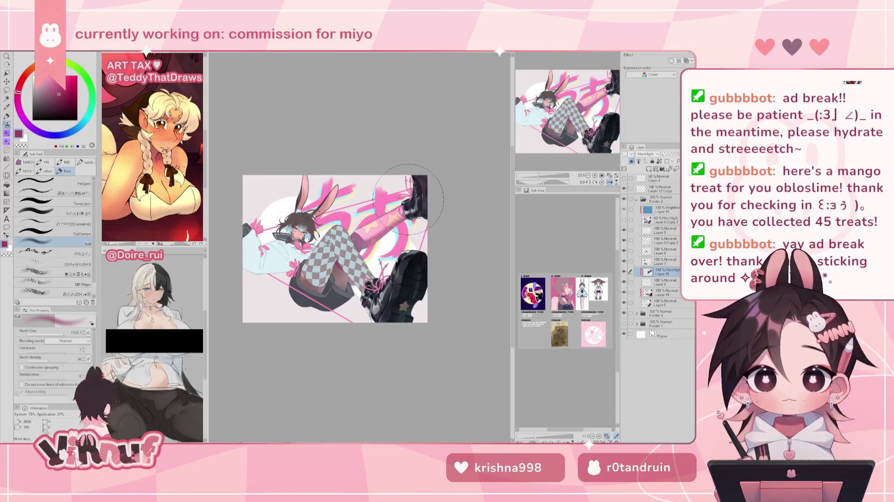
pyautogui.keyDown('alt'); pyautogui.click(408, 199); pyautogui.keyUp('alt')
pyautogui.moveTo(388, 221); pyautogui.dragTo(391, 220)
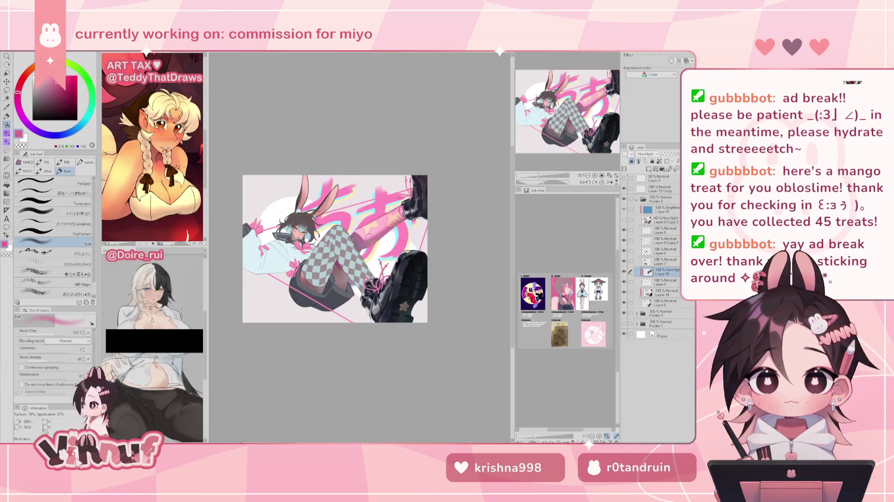
pyautogui.click(23, 79)
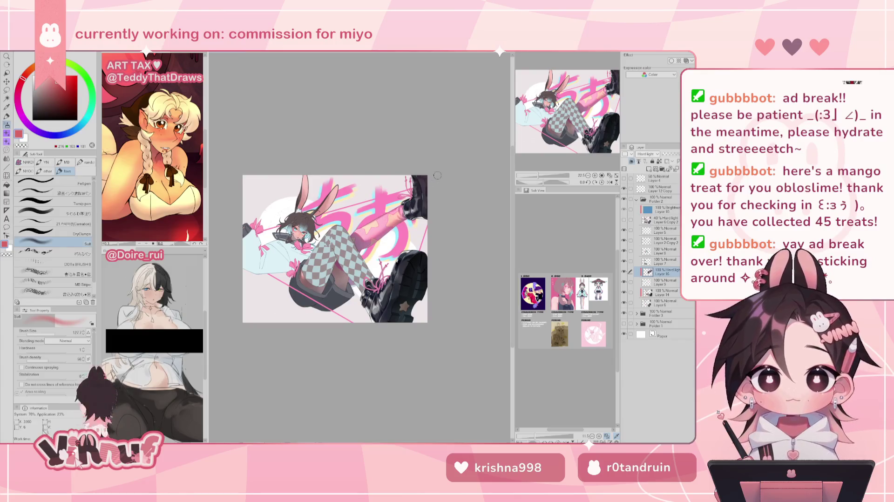
pyautogui.press('h')
pyautogui.press('h')
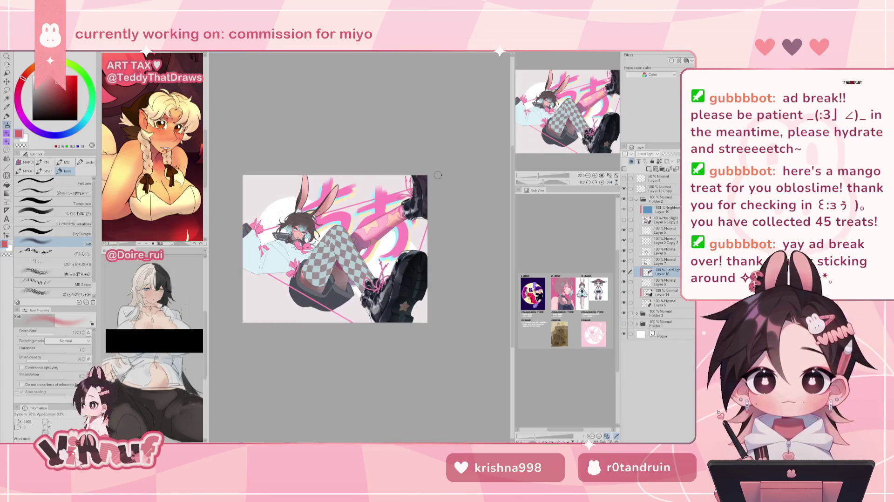
pyautogui.press('h')
pyautogui.press('h')
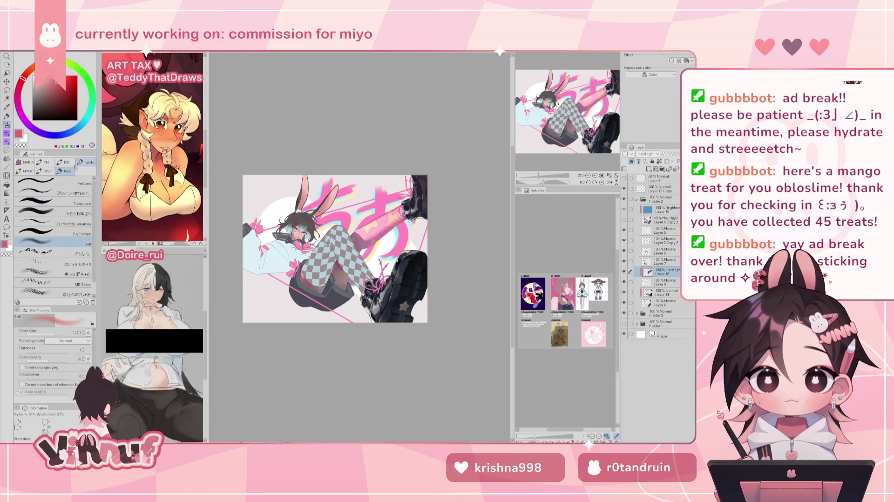
pyautogui.press('j')
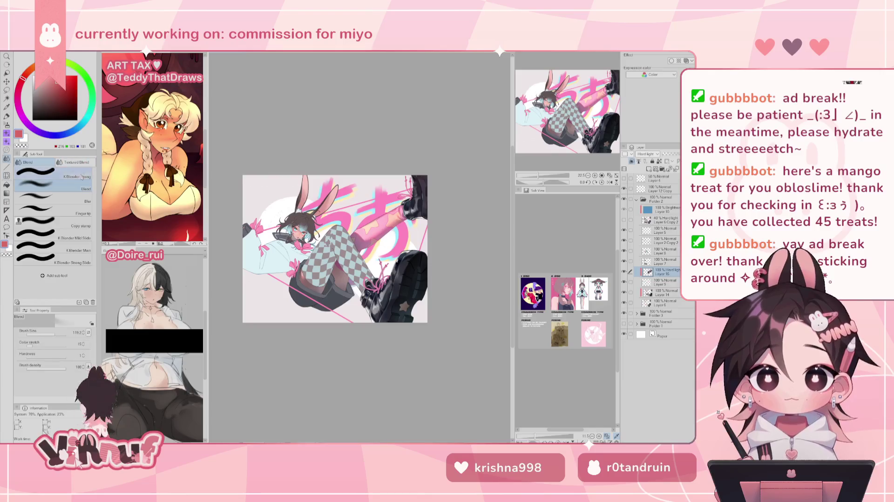
pyautogui.click(543, 175)
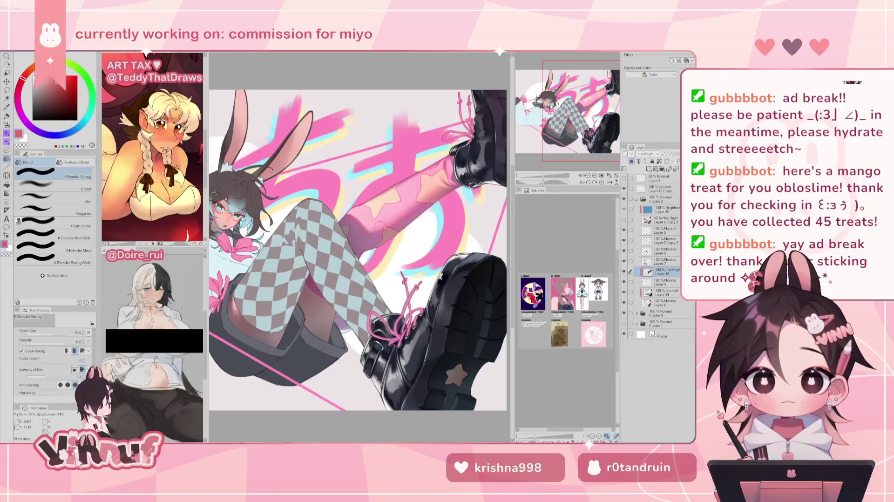
# Step: Enlarge a plainer Blend brush, re-zoom the artwork, then switch to Liquify with a bigger brush
pyautogui.click(55, 332)
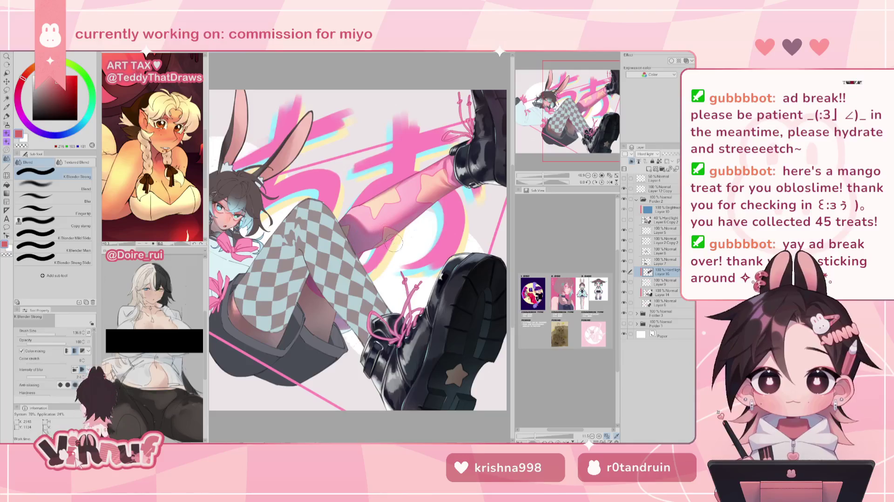
pyautogui.click(86, 185)
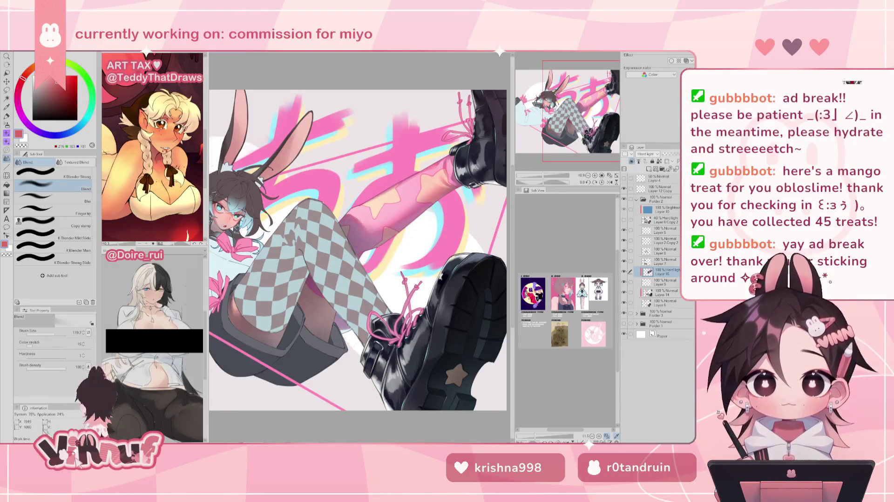
pyautogui.scroll(-3, 419, 224)
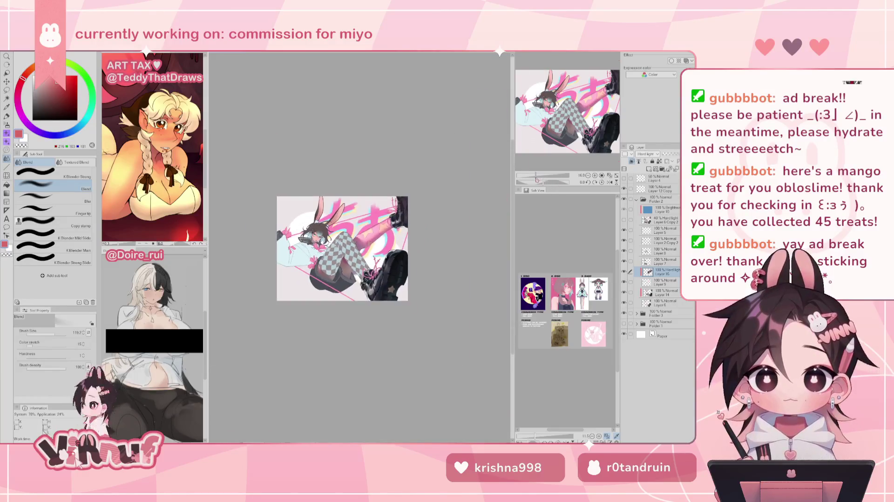
pyautogui.scroll(4, 419, 224)
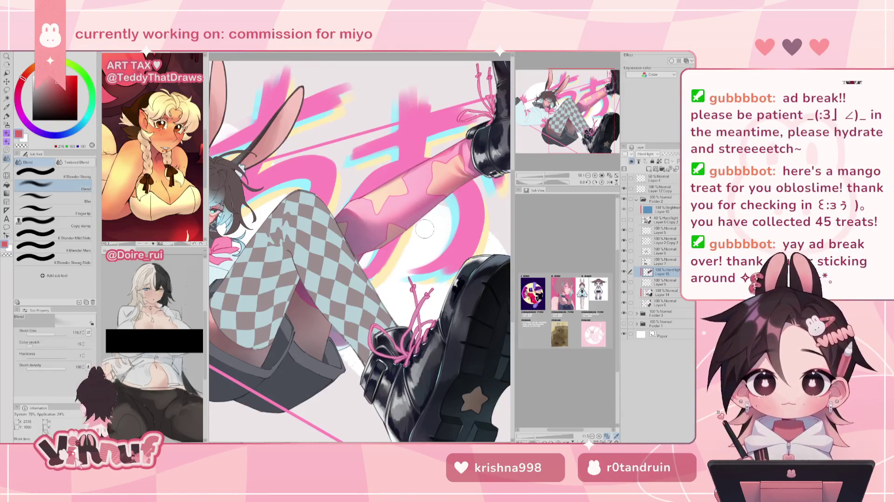
pyautogui.moveTo(543, 175); pyautogui.dragTo(546, 176)
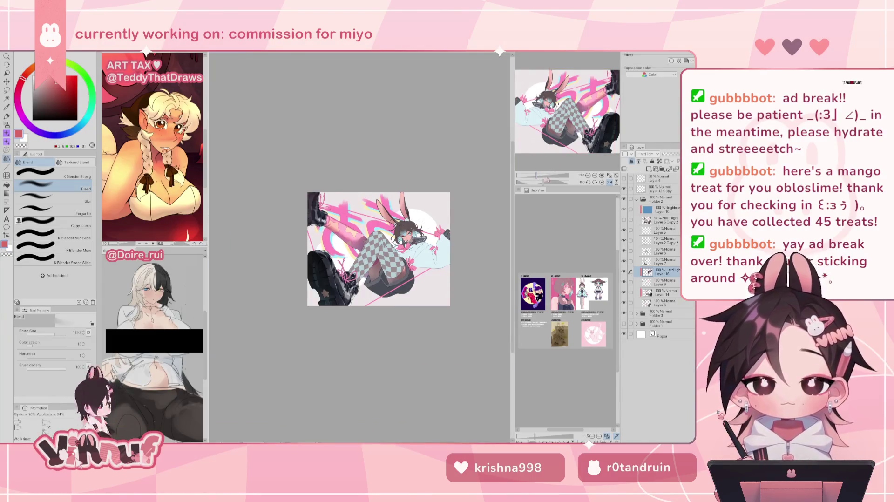
pyautogui.moveTo(536, 175); pyautogui.dragTo(542, 175)
pyautogui.press('l')
pyautogui.moveTo(381, 204); pyautogui.dragTo(394, 200)
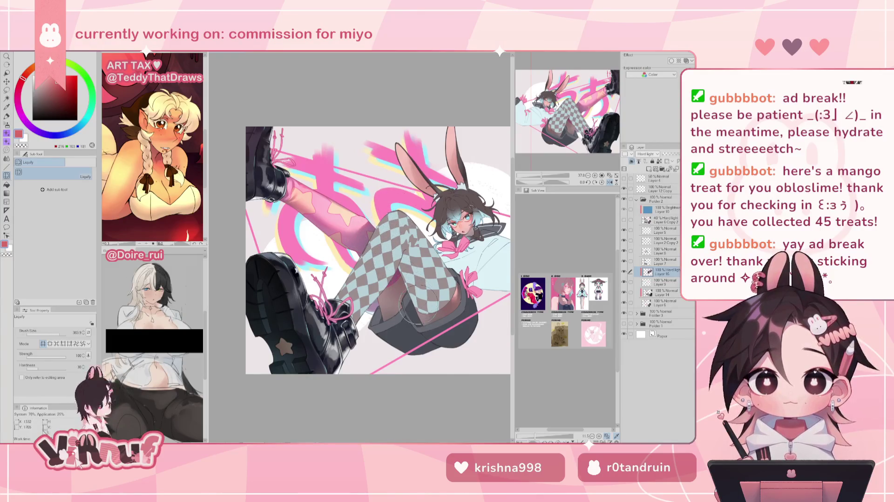
# Step: Nudge the raised pink leg slightly with Liquify in the mirrored view
pyautogui.press('h')
pyautogui.moveTo(362, 226); pyautogui.dragTo(364, 220)
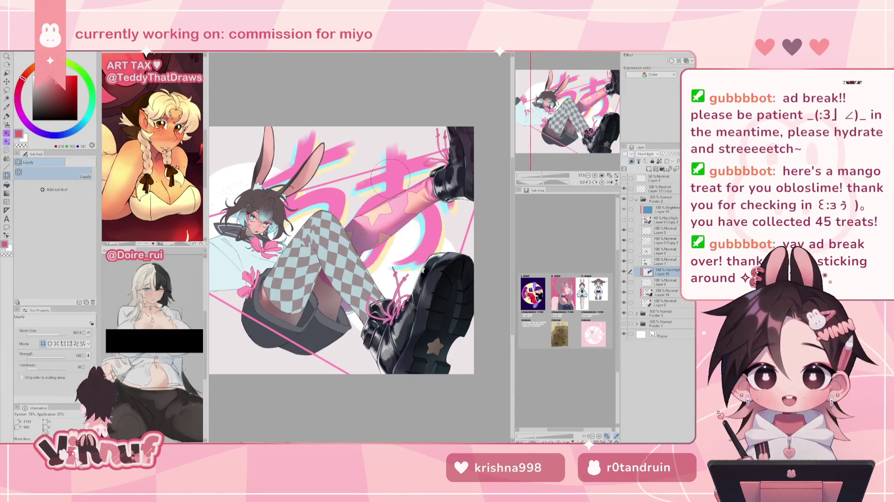
pyautogui.moveTo(541, 178); pyautogui.dragTo(535, 176)
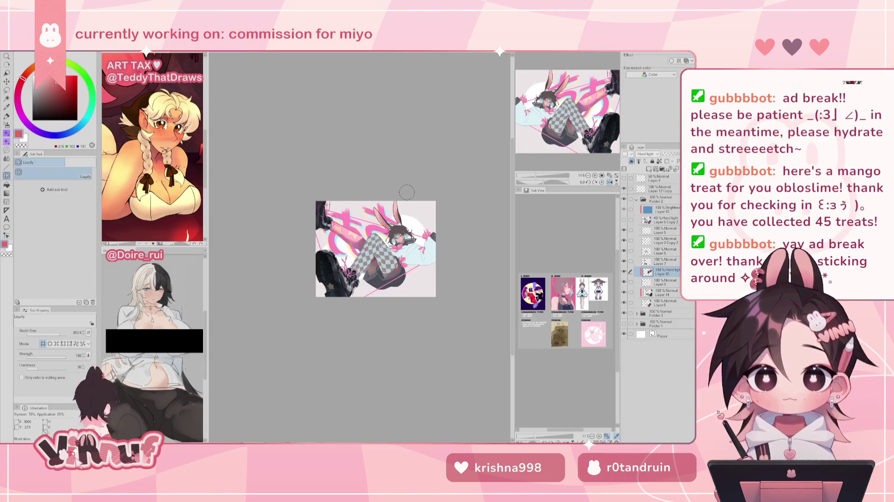
pyautogui.moveTo(536, 176); pyautogui.dragTo(542, 177)
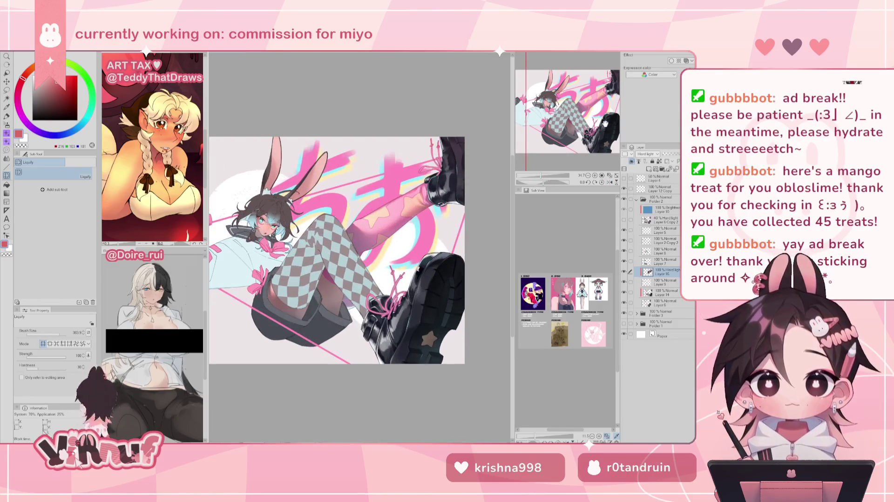
# Step: Show and hide the Hard Light star-highlight layer to compare, then zoom in on the legs
pyautogui.press('b')
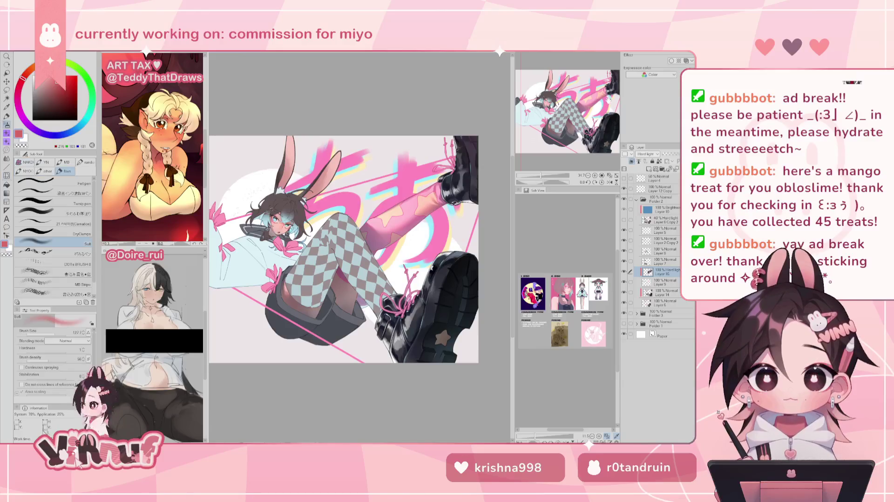
pyautogui.moveTo(541, 176); pyautogui.dragTo(539, 176)
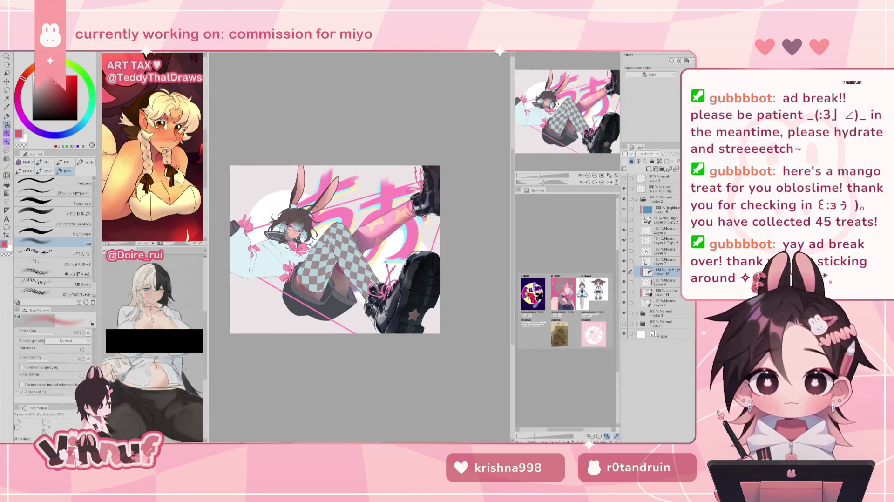
pyautogui.click(623, 272)
pyautogui.click(624, 271)
pyautogui.click(624, 271)
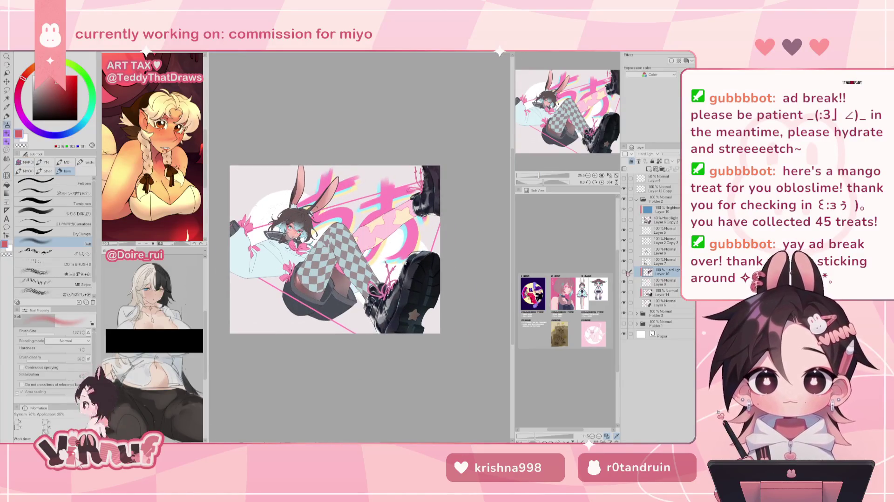
pyautogui.click(625, 272)
pyautogui.press('e')
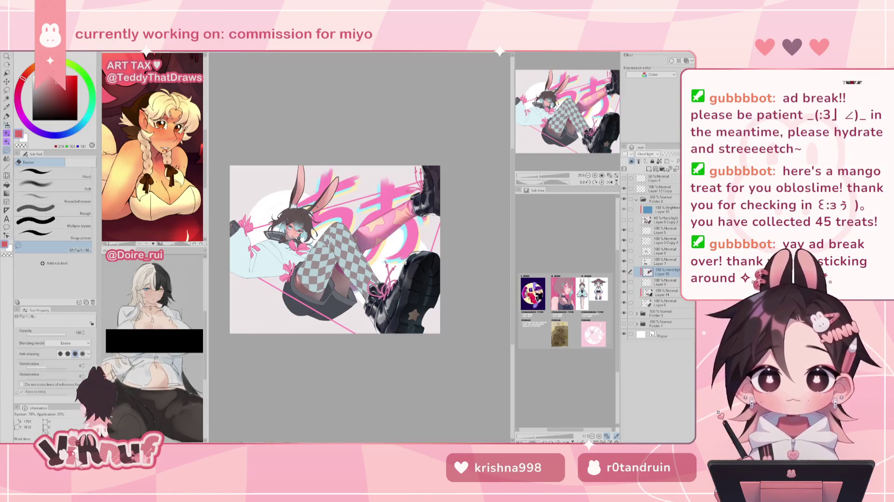
pyautogui.moveTo(540, 176); pyautogui.dragTo(540, 176)
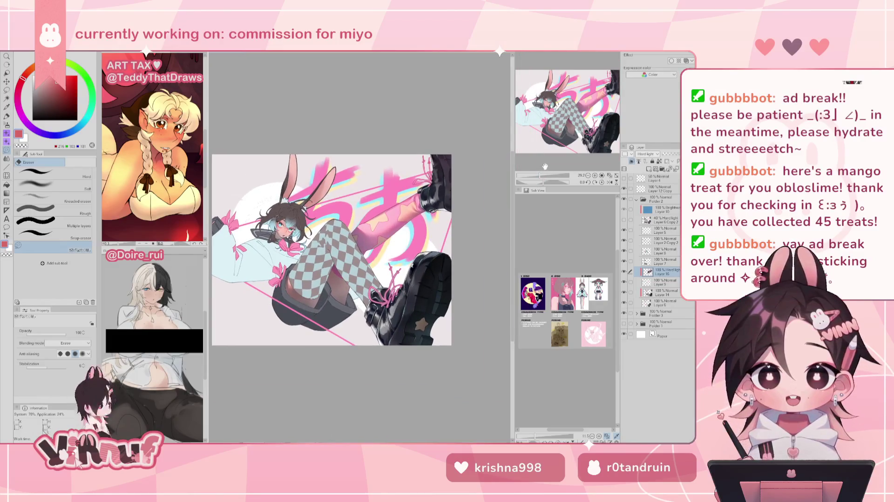
pyautogui.press('b')
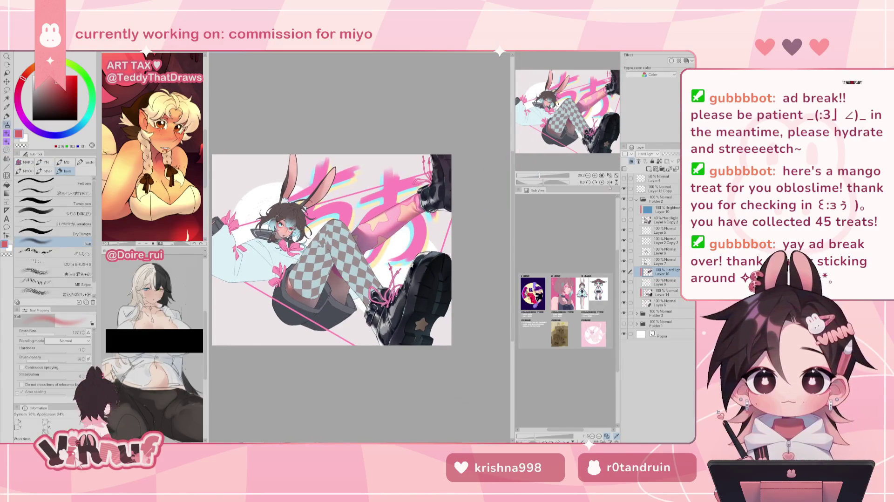
pyautogui.moveTo(540, 176); pyautogui.dragTo(547, 175)
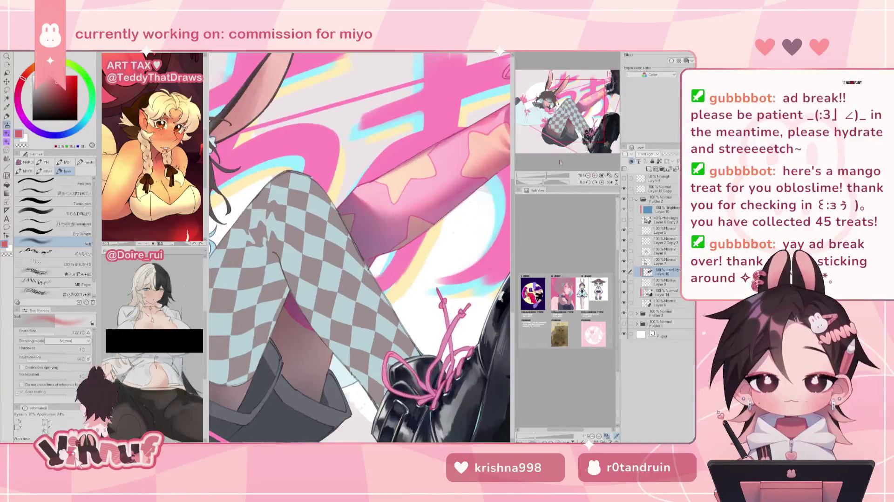
# Step: Select Layer 2 Copy 2 with a lightened purple on the Turnip pen, framing the upper boot
pyautogui.click(661, 240)
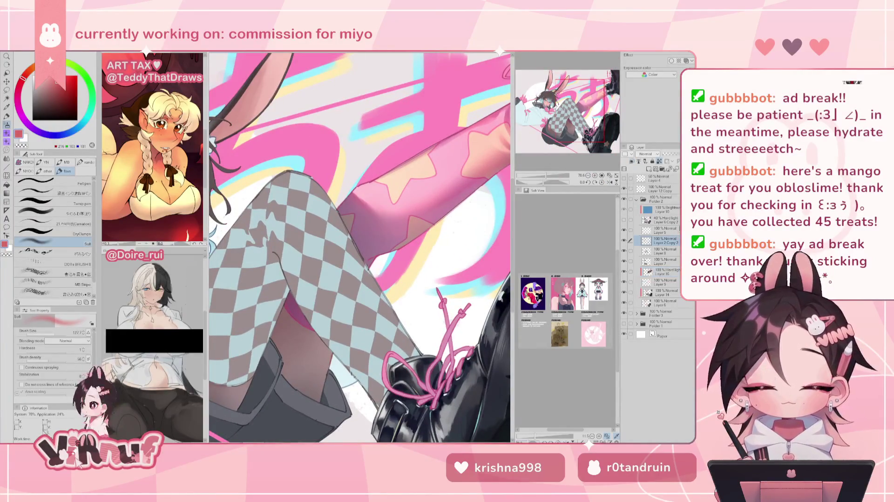
pyautogui.keyDown('alt'); pyautogui.click(289, 297); pyautogui.keyUp('alt')
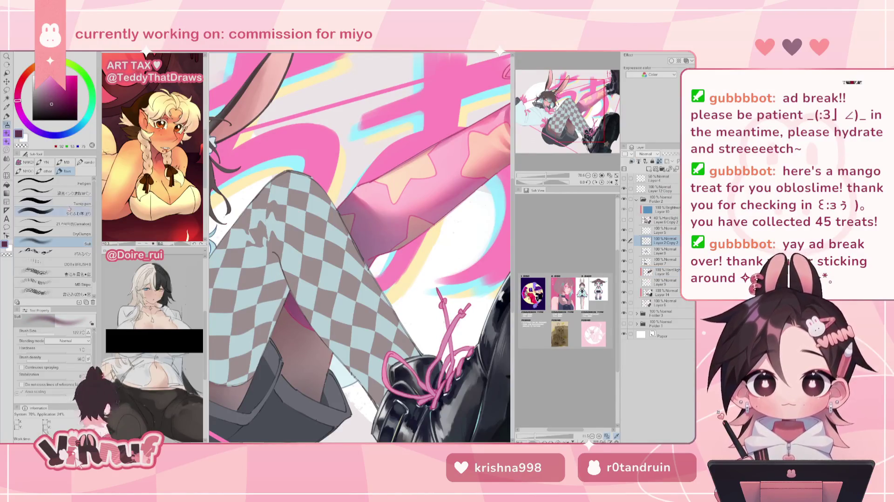
pyautogui.click(56, 201)
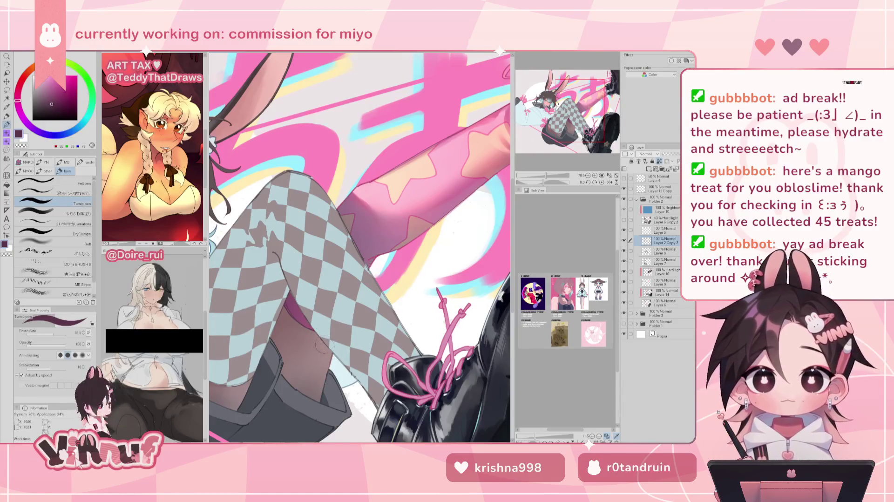
pyautogui.click(49, 96)
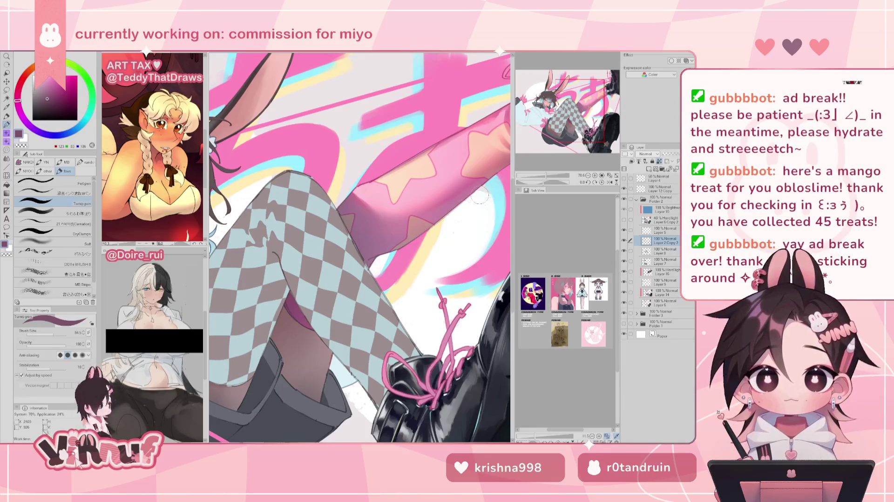
pyautogui.moveTo(479, 195); pyautogui.dragTo(448, 215)
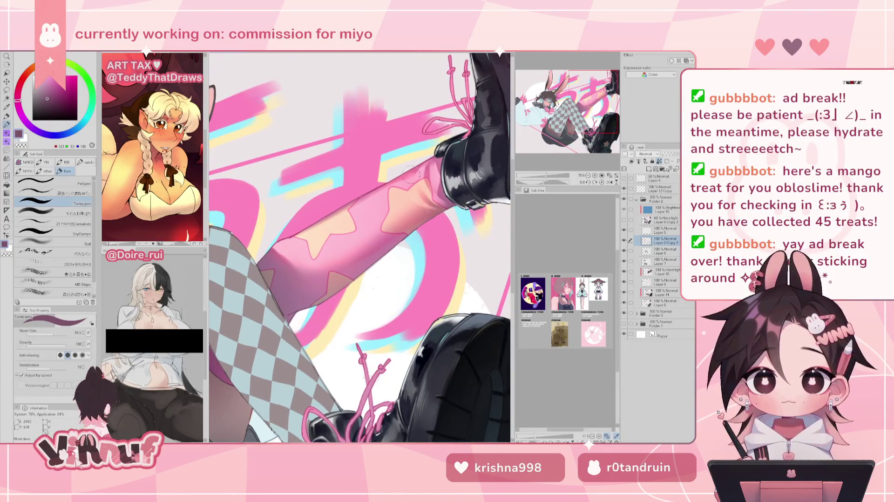
pyautogui.click(609, 176)
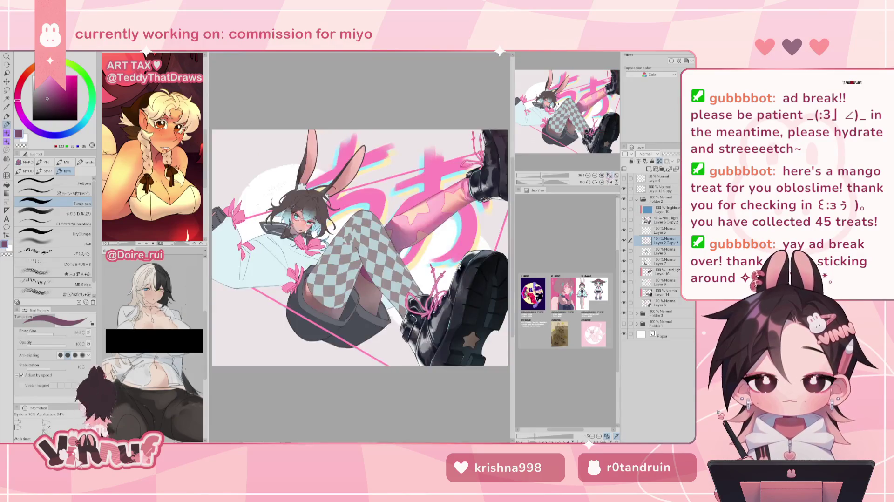
pyautogui.moveTo(548, 177); pyautogui.dragTo(552, 177)
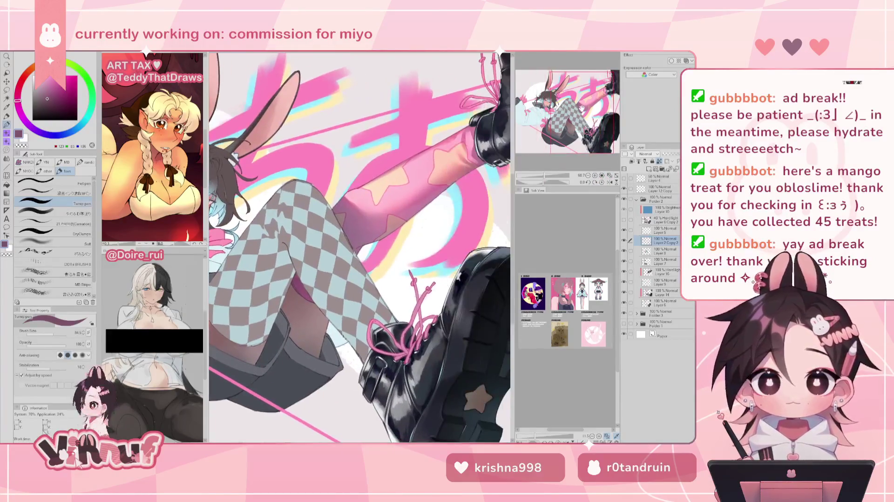
pyautogui.moveTo(56, 98); pyautogui.dragTo(54, 98)
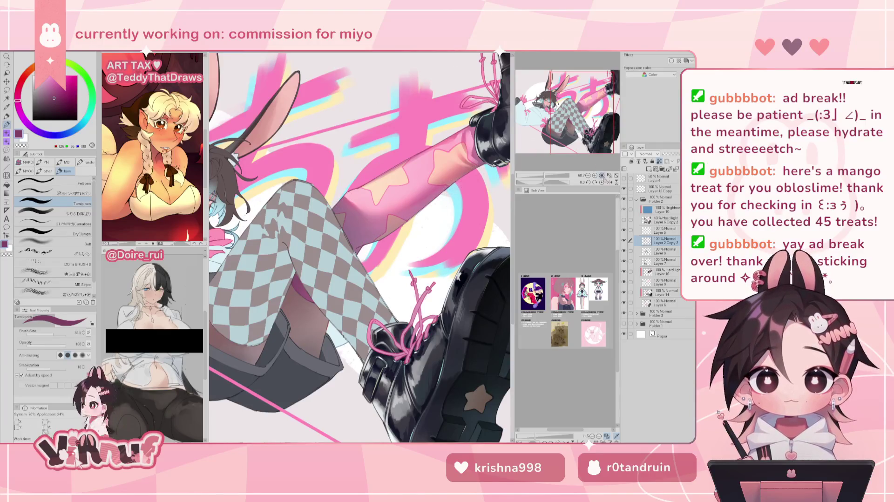
# Step: Flip the canvas view horizontally in the Navigator and back to review the illustration
pyautogui.click(601, 175)
pyautogui.click(609, 182)
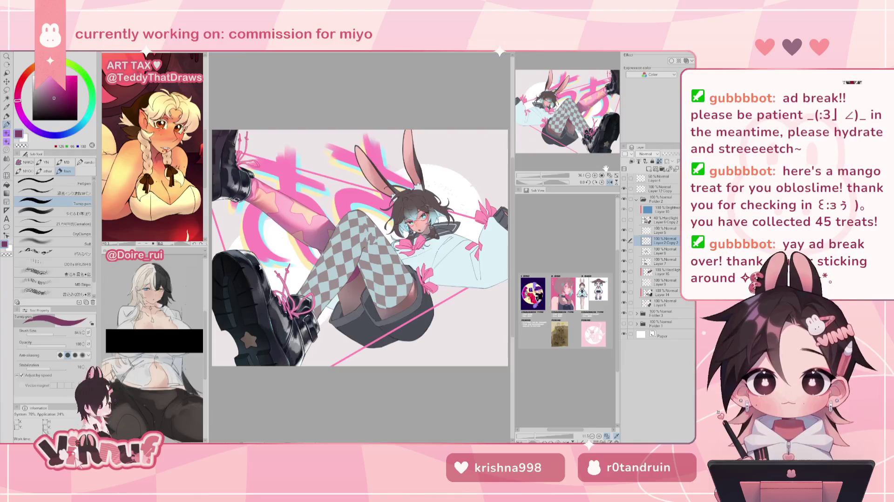
pyautogui.click(609, 182)
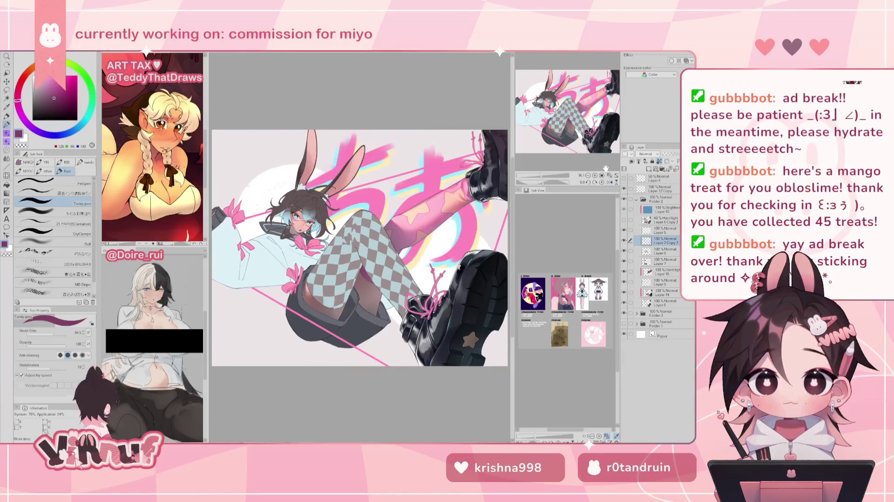
# Step: On Hard light Layer 16, enlarge the liquify brush to about 1154, then about 1324
pyautogui.press('j')
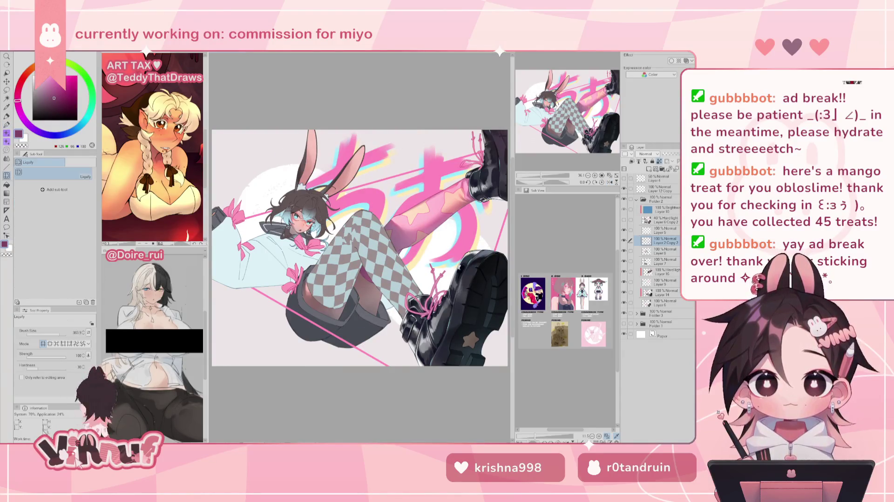
pyautogui.click(672, 273)
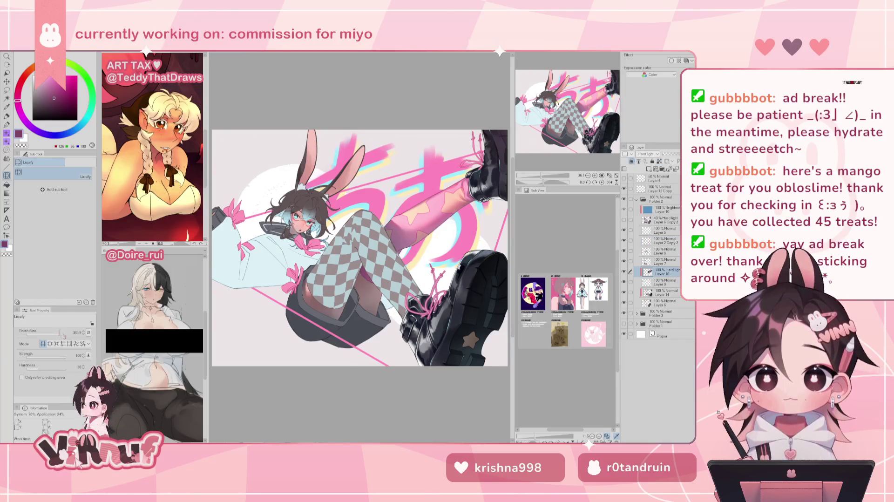
pyautogui.moveTo(61, 333); pyautogui.dragTo(65, 333)
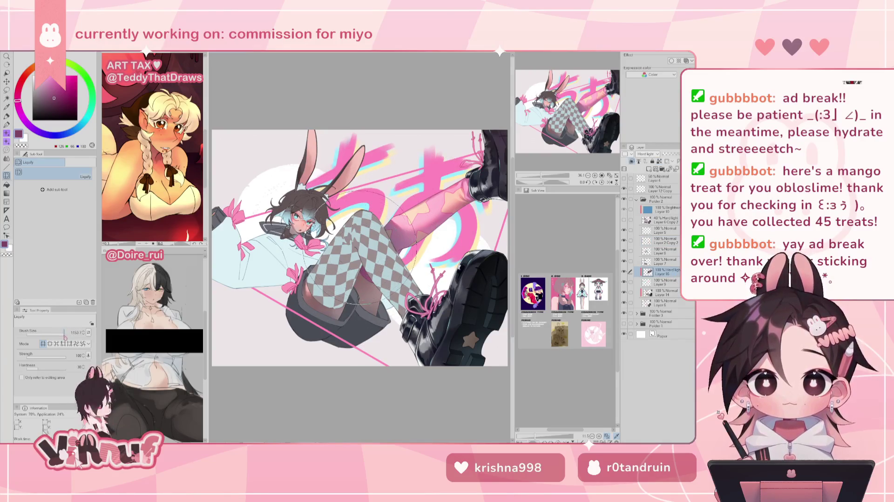
pyautogui.moveTo(400, 242)
pyautogui.mouseDown()
pyautogui.moveTo(419, 242)
pyautogui.moveTo(457, 340)
pyautogui.mouseUp()
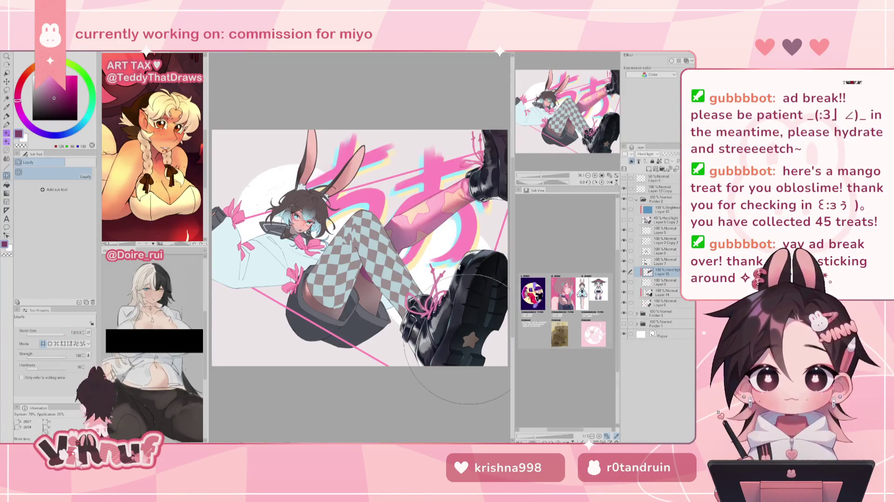
# Step: Compare the composition mirrored and normal, then select Layer 8
pyautogui.press('h')
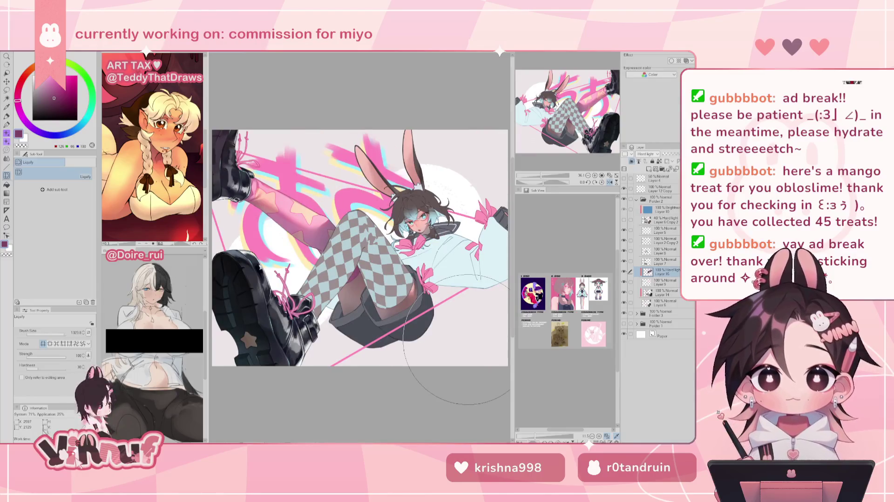
pyautogui.press('h')
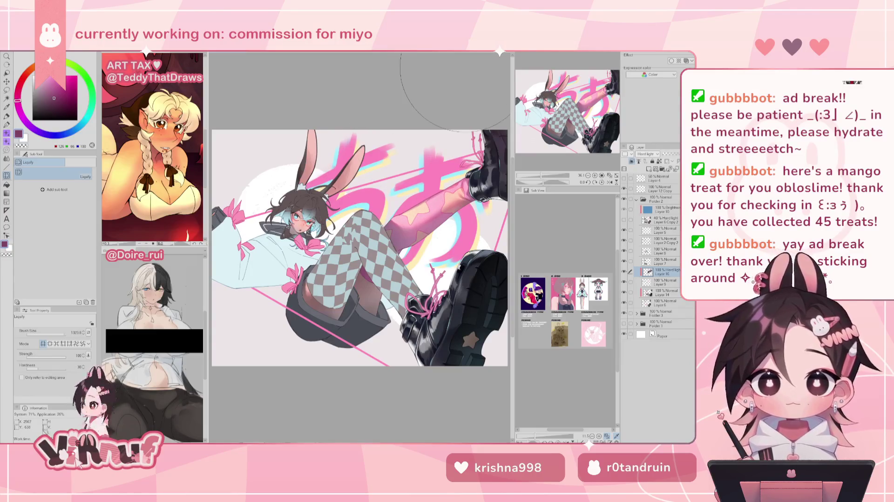
pyautogui.press('h')
pyautogui.press('h')
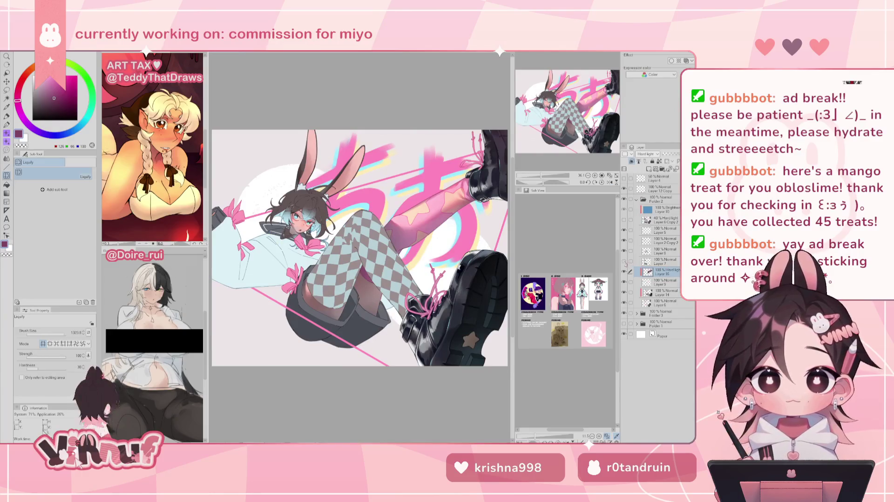
pyautogui.click(661, 251)
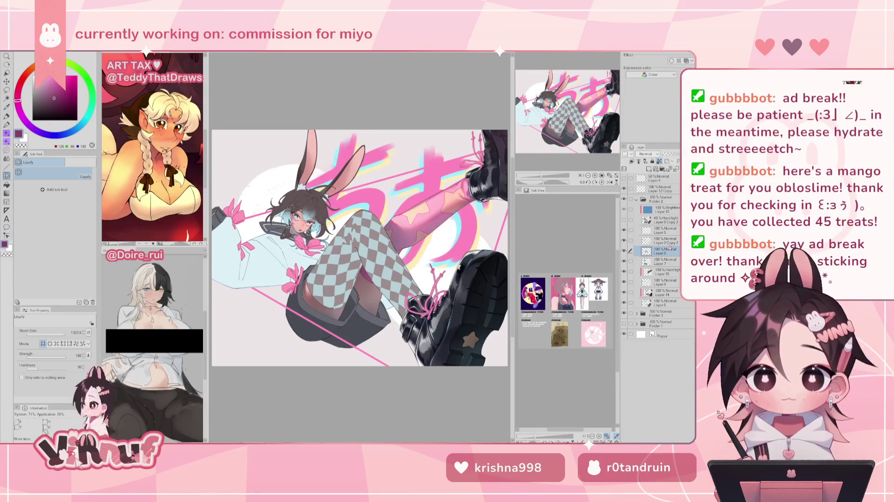
# Step: Add Layer 17 above the legs layer and set its blending mode to Hard light
pyautogui.click(624, 251)
pyautogui.click(623, 250)
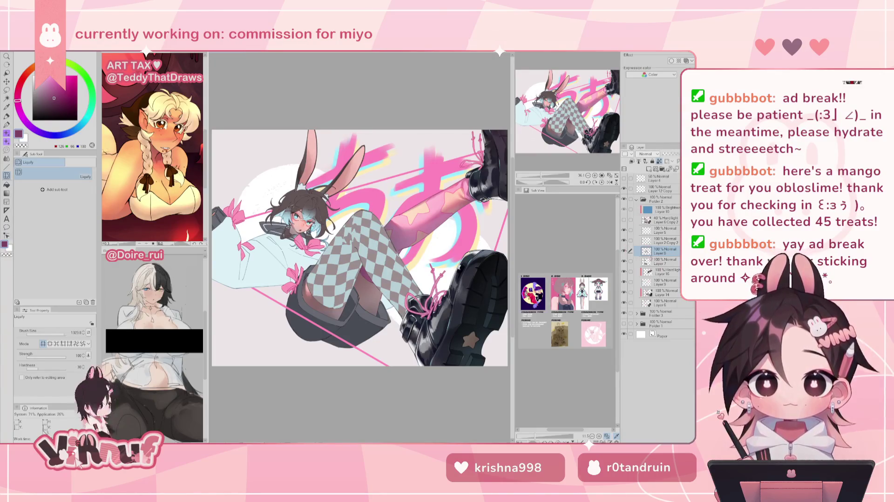
pyautogui.click(624, 250)
pyautogui.click(625, 250)
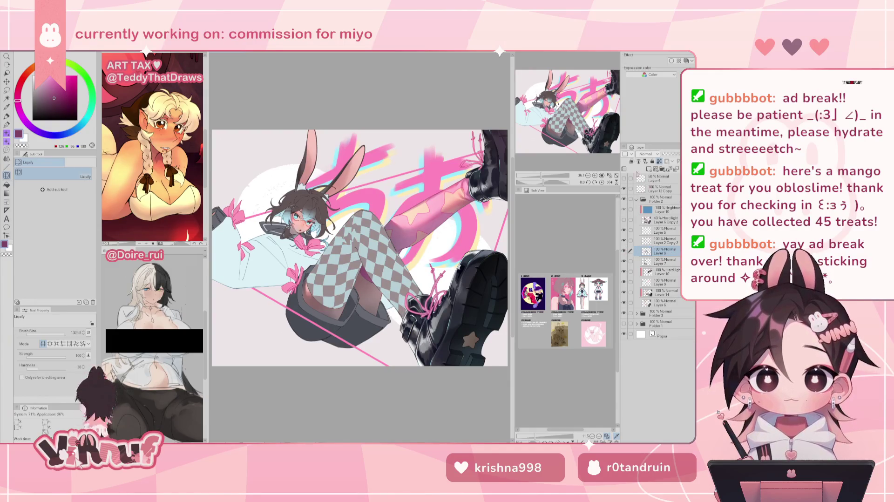
pyautogui.click(650, 168)
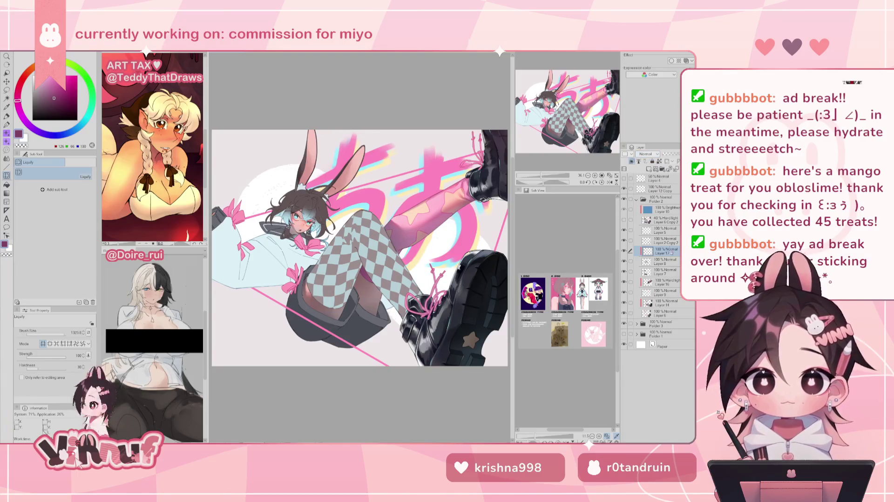
pyautogui.click(661, 282)
pyautogui.click(624, 282)
pyautogui.click(623, 281)
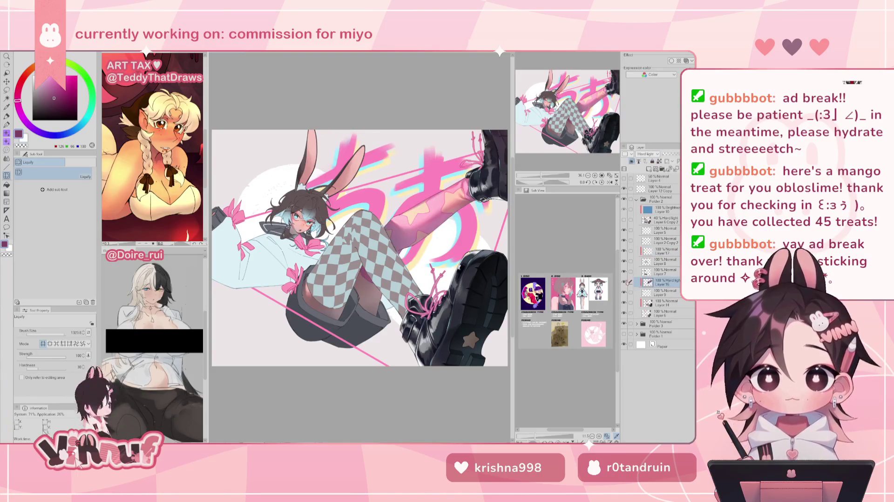
pyautogui.click(662, 251)
pyautogui.click(647, 154)
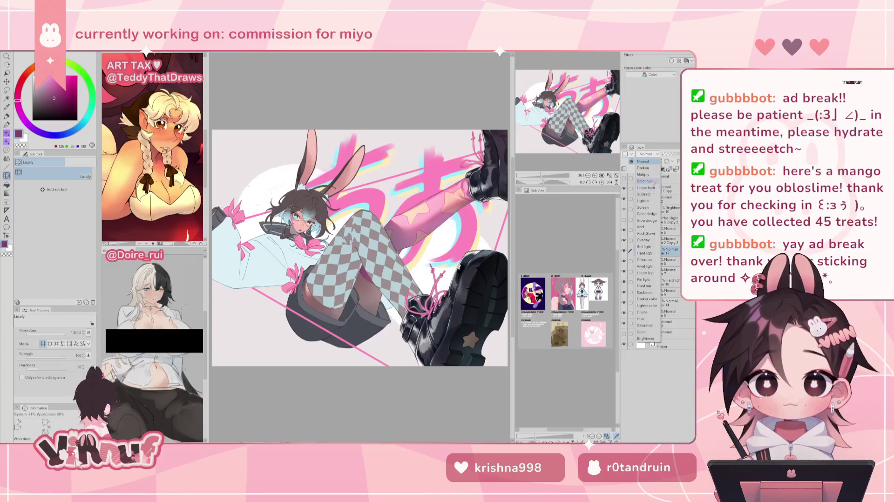
pyautogui.click(647, 253)
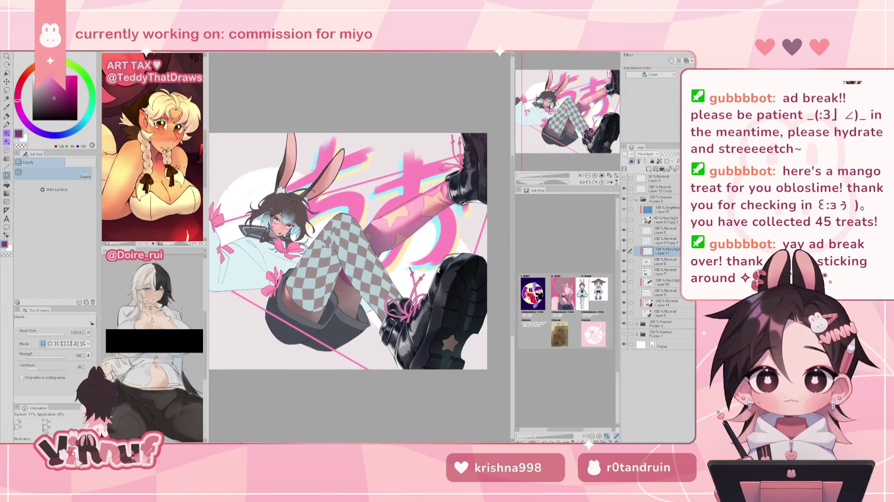
# Step: Pick a muted purple-blue on the colour wheel for the Pen tool
pyautogui.press('p')
pyautogui.click(41, 98)
pyautogui.moveTo(52, 136); pyautogui.dragTo(42, 134)
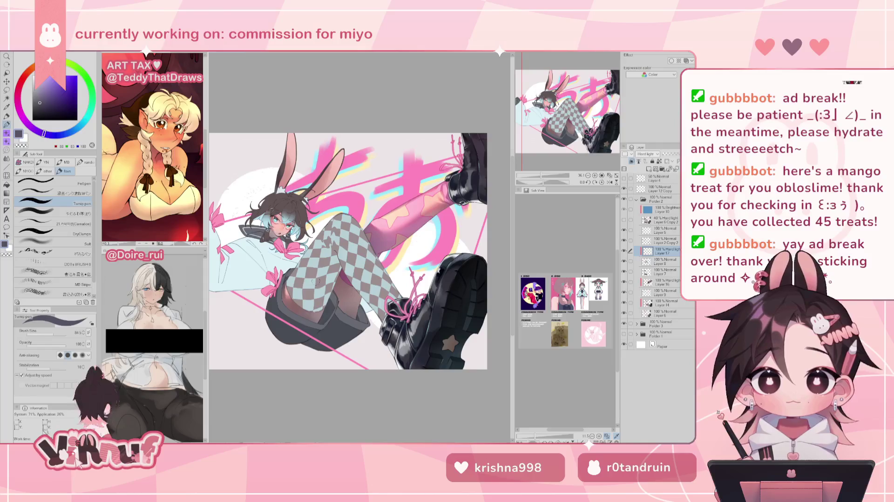
# Step: Set up the soft thick-paint brush at about 666 size with a darker purple-blue
pyautogui.click(55, 213)
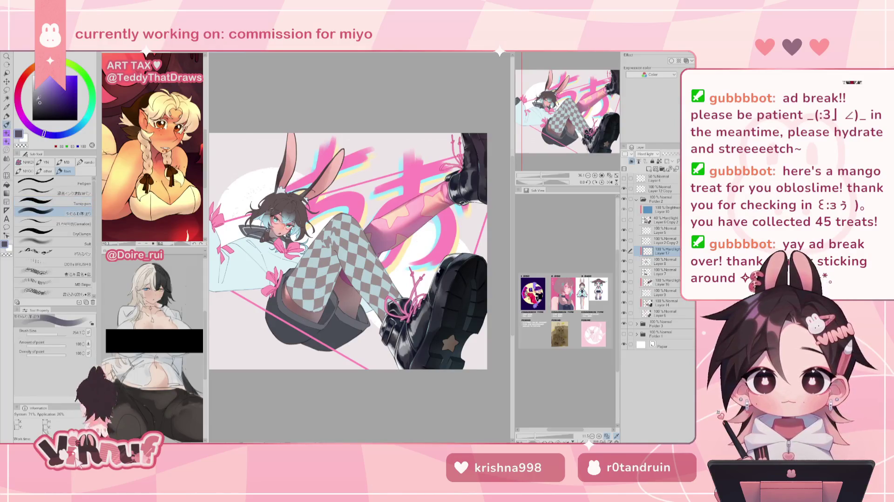
pyautogui.moveTo(43, 134); pyautogui.dragTo(37, 99)
pyautogui.moveTo(57, 332); pyautogui.dragTo(65, 332)
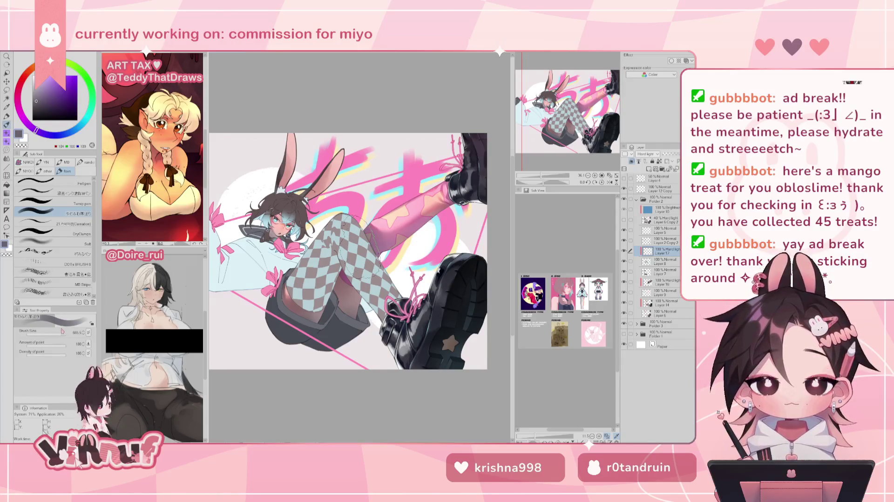
pyautogui.moveTo(36, 100); pyautogui.dragTo(37, 105)
pyautogui.moveTo(59, 332); pyautogui.dragTo(57, 334)
# Step: Paint dark soft blended shading across the checkered thigh
pyautogui.moveTo(325, 279)
pyautogui.mouseDown()
pyautogui.moveTo(324, 265)
pyautogui.moveTo(326, 298)
pyautogui.mouseUp()
pyautogui.moveTo(326, 261); pyautogui.dragTo(333, 286)
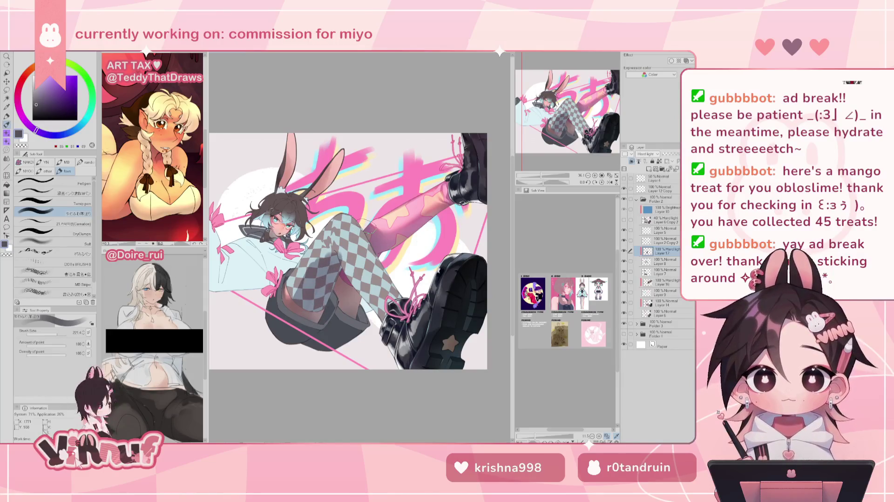
pyautogui.click(39, 133)
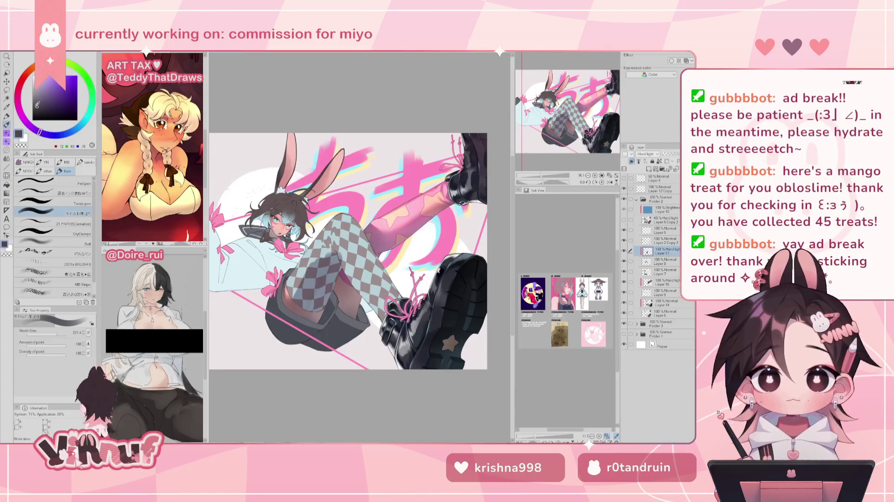
pyautogui.moveTo(335, 261)
pyautogui.mouseDown()
pyautogui.moveTo(312, 302)
pyautogui.moveTo(298, 305)
pyautogui.mouseUp()
pyautogui.moveTo(326, 267)
pyautogui.mouseDown()
pyautogui.moveTo(301, 298)
pyautogui.moveTo(332, 270)
pyautogui.moveTo(297, 305)
pyautogui.moveTo(296, 293)
pyautogui.mouseUp()
pyautogui.moveTo(321, 251)
pyautogui.mouseDown()
pyautogui.moveTo(293, 296)
pyautogui.moveTo(309, 291)
pyautogui.moveTo(293, 301)
pyautogui.mouseUp()
pyautogui.moveTo(328, 247)
pyautogui.mouseDown()
pyautogui.moveTo(294, 303)
pyautogui.moveTo(328, 247)
pyautogui.mouseUp()
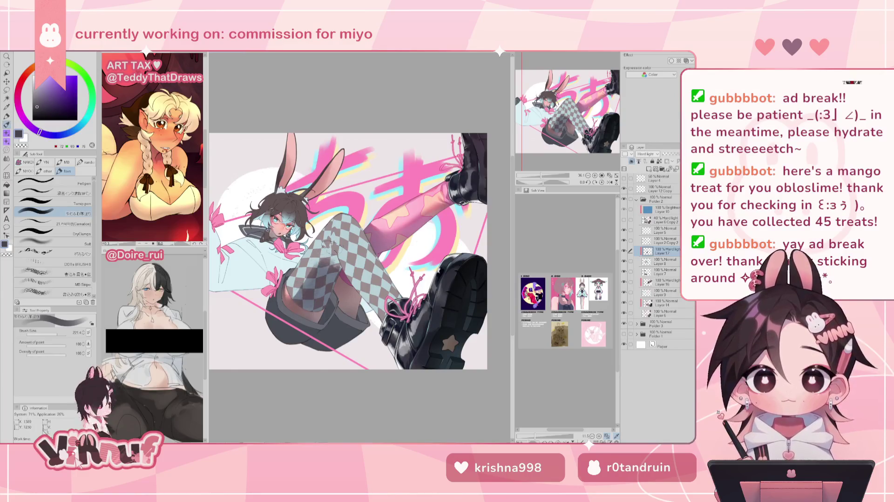
# Step: Add more shading on the checkered thigh while the canvas view is mirrored
pyautogui.press('h')
pyautogui.moveTo(391, 258)
pyautogui.mouseDown()
pyautogui.moveTo(372, 274)
pyautogui.moveTo(373, 261)
pyautogui.moveTo(387, 263)
pyautogui.moveTo(405, 295)
pyautogui.mouseUp()
pyautogui.moveTo(419, 251)
pyautogui.mouseDown()
pyautogui.moveTo(407, 289)
pyautogui.moveTo(403, 261)
pyautogui.mouseUp()
pyautogui.moveTo(422, 305); pyautogui.dragTo(400, 258)
pyautogui.moveTo(424, 286)
pyautogui.mouseDown()
pyautogui.moveTo(396, 247)
pyautogui.moveTo(422, 296)
pyautogui.mouseUp()
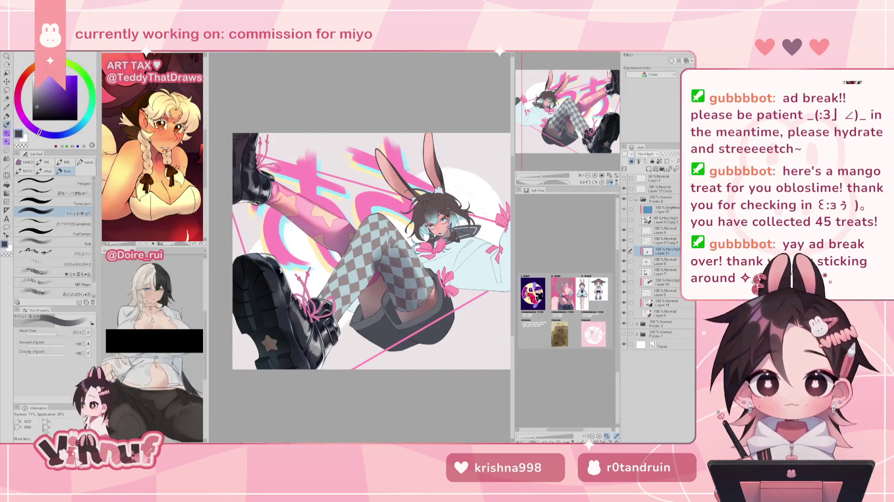
pyautogui.press('h')
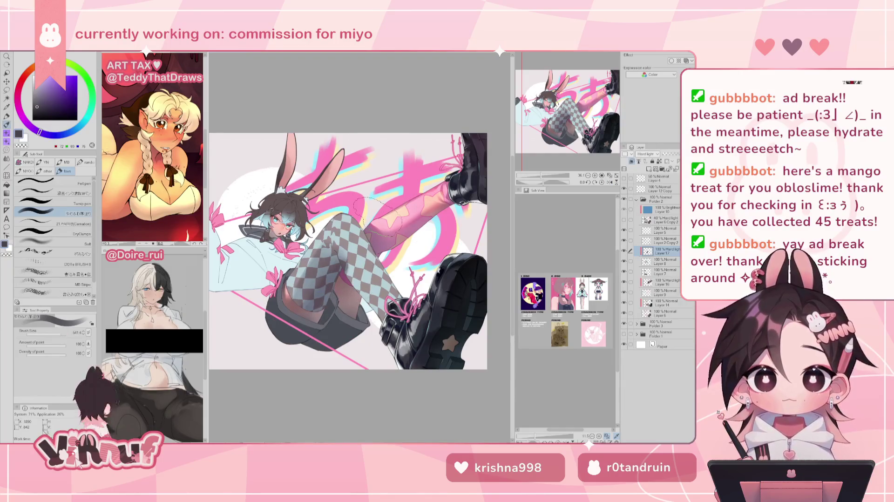
# Step: With a much smaller brush, darken the checkered thigh across its width and right side
pyautogui.press('[')
pyautogui.moveTo(358, 242)
pyautogui.mouseDown()
pyautogui.moveTo(336, 218)
pyautogui.moveTo(298, 300)
pyautogui.mouseUp()
pyautogui.moveTo(344, 230); pyautogui.dragTo(364, 293)
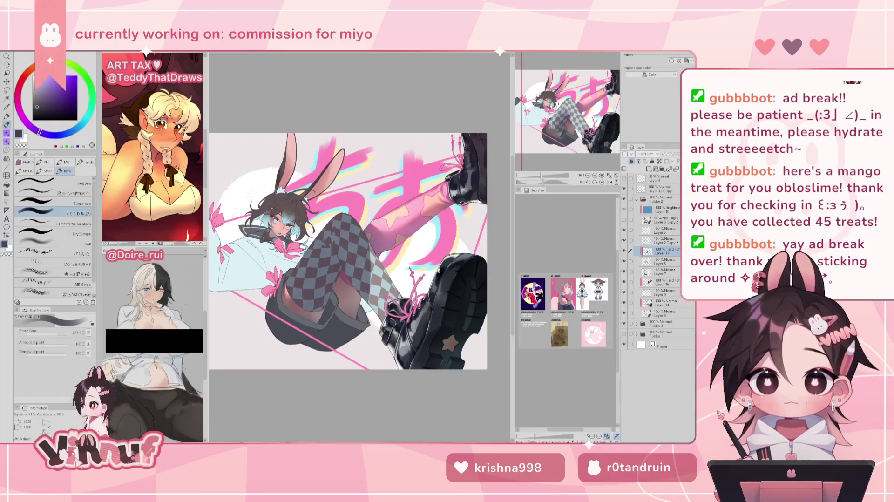
pyautogui.moveTo(374, 247); pyautogui.dragTo(389, 335)
pyautogui.moveTo(400, 285)
pyautogui.mouseDown()
pyautogui.moveTo(386, 300)
pyautogui.moveTo(375, 260)
pyautogui.mouseUp()
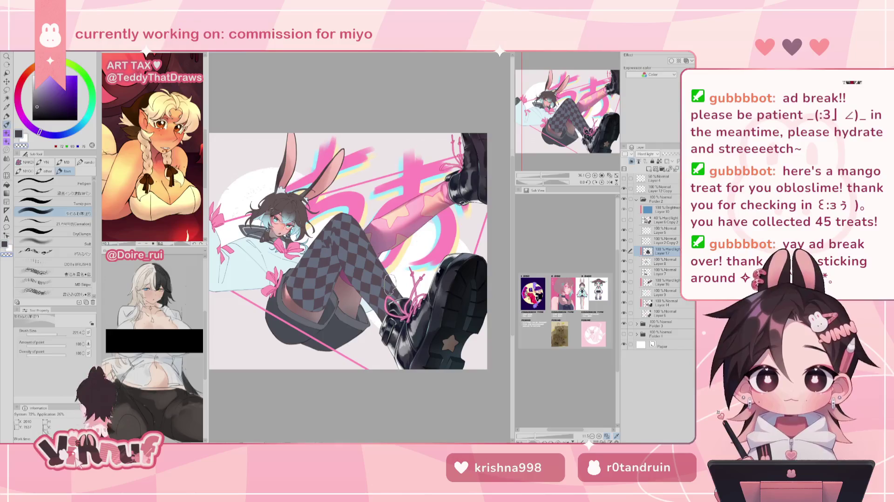
# Step: Paint a soft lighter haze over the stocking, then tilt the view about 33 degrees
pyautogui.press('h')
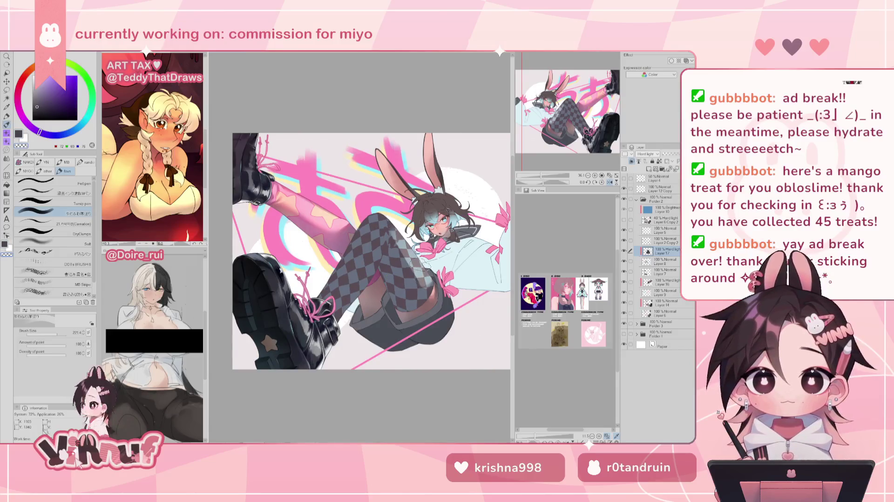
pyautogui.press('h')
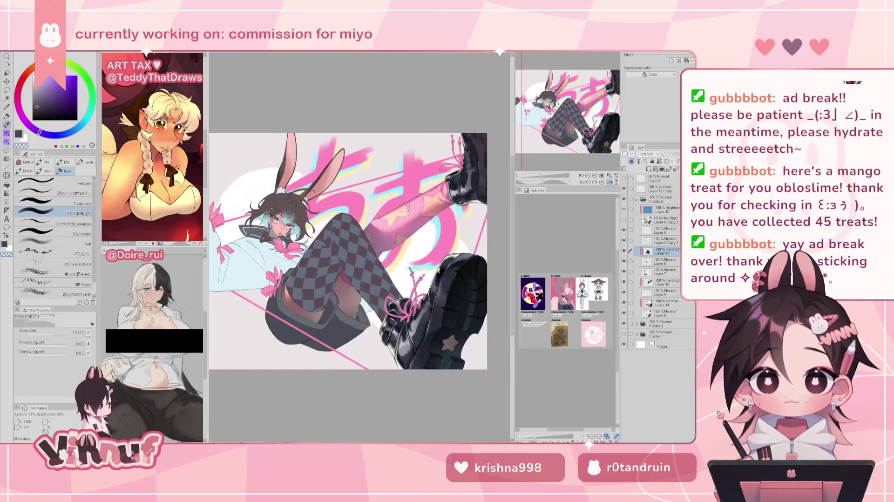
pyautogui.moveTo(333, 230); pyautogui.dragTo(290, 285)
pyautogui.moveTo(312, 240); pyautogui.dragTo(292, 287)
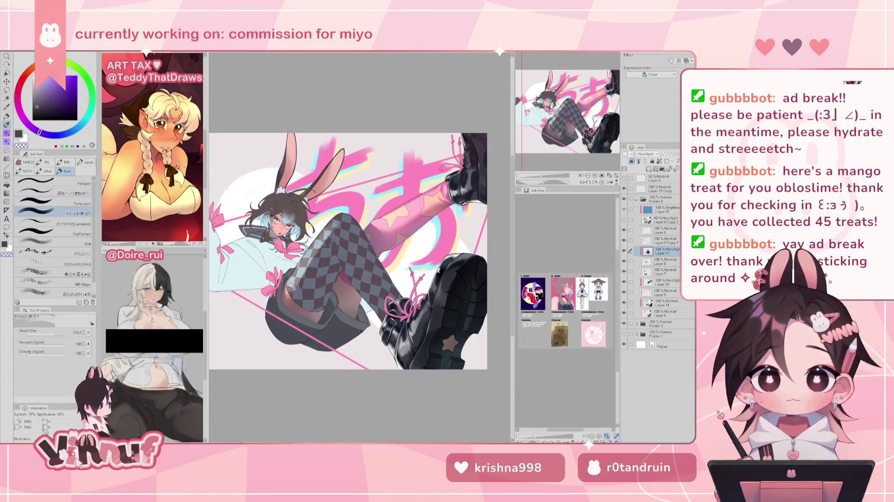
pyautogui.moveTo(297, 285); pyautogui.dragTo(292, 294)
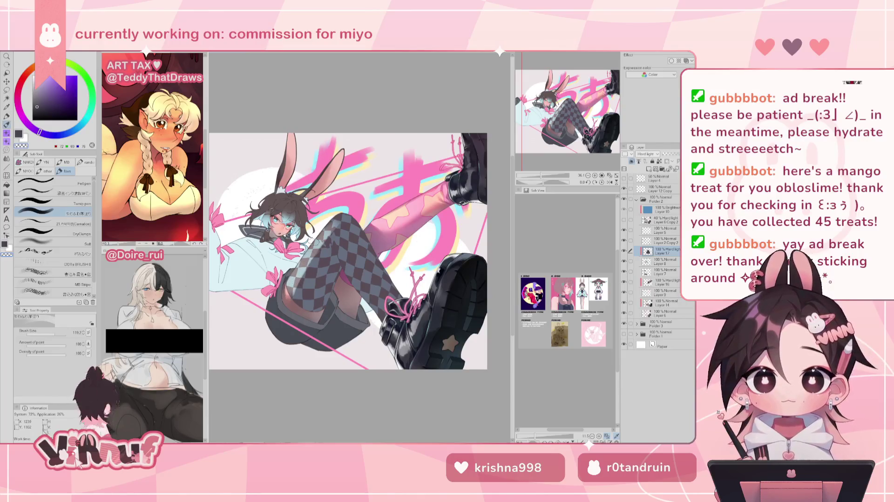
pyautogui.click(609, 182)
pyautogui.moveTo(544, 183); pyautogui.dragTo(555, 182)
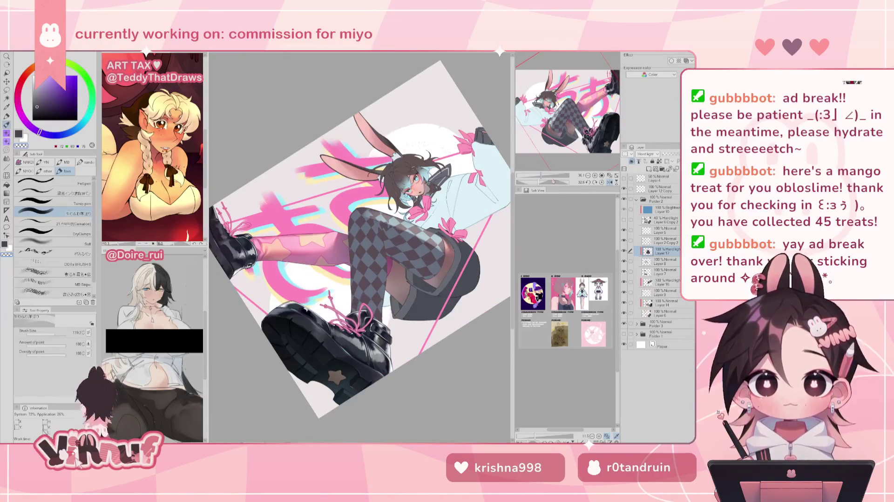
# Step: Lay a faint light stroke over the stocking and reset the canvas rotation upright
pyautogui.moveTo(387, 224); pyautogui.dragTo(438, 247)
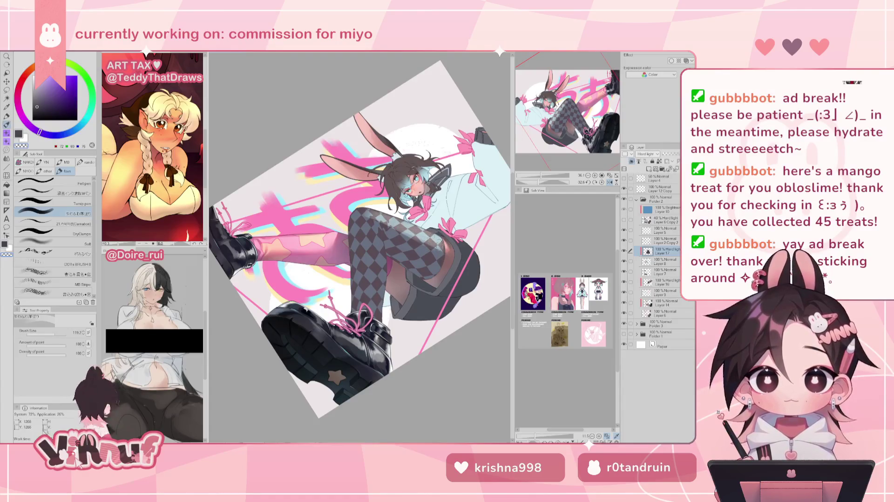
pyautogui.press('h')
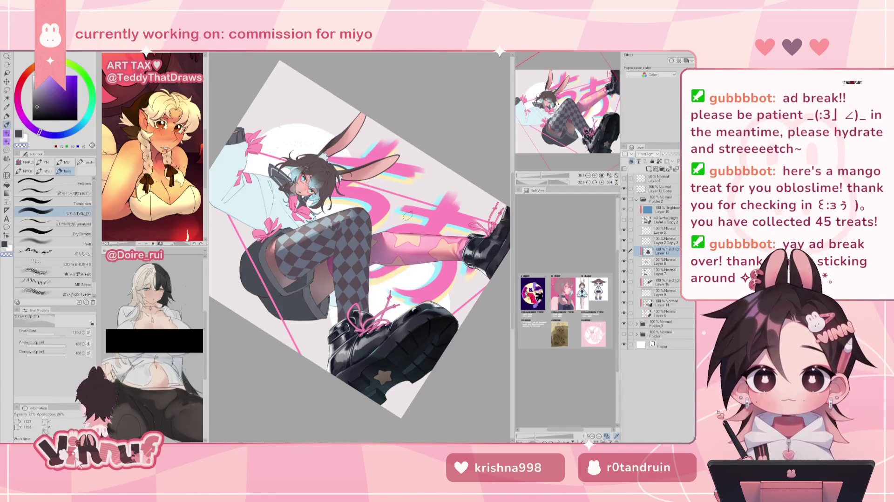
pyautogui.click(602, 183)
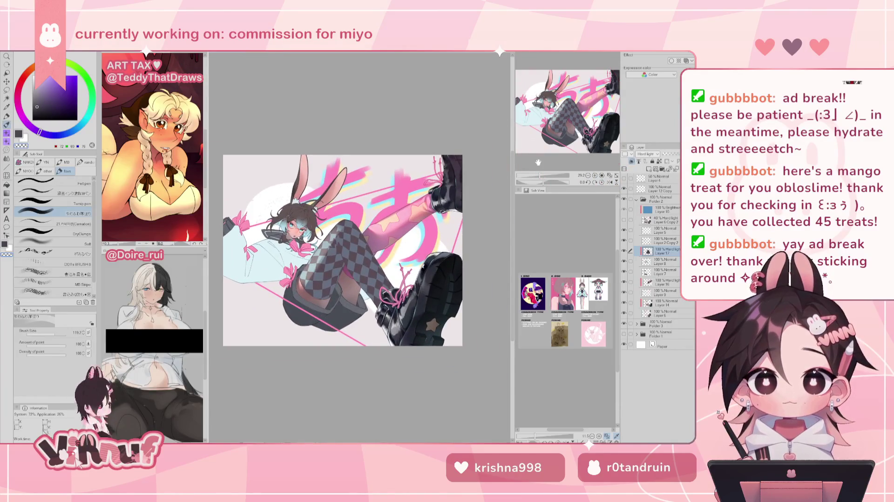
# Step: Airbrush soft shading on the checkered thigh, check it mirrored, then undo it
pyautogui.press('b')
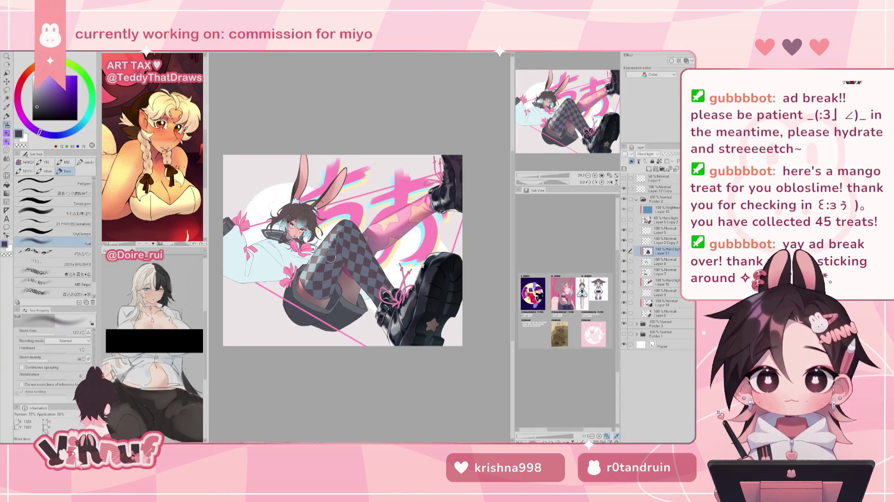
pyautogui.moveTo(330, 258); pyautogui.dragTo(334, 249)
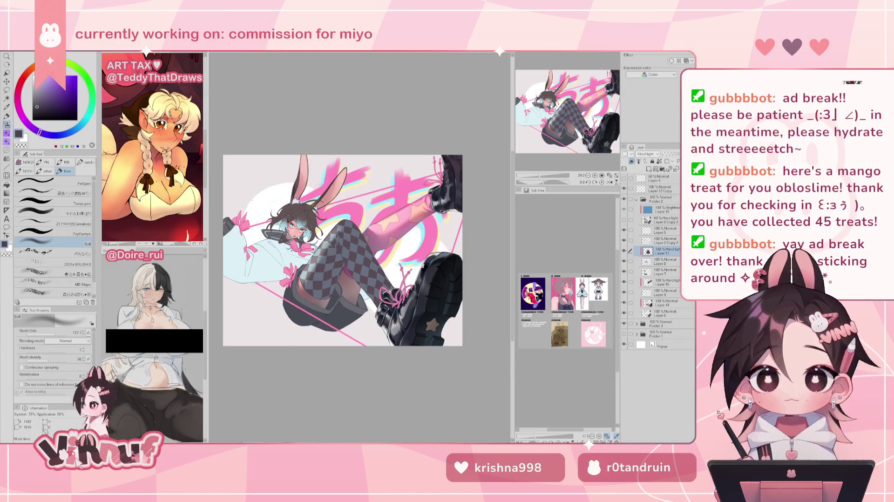
pyautogui.press('h')
pyautogui.press('h')
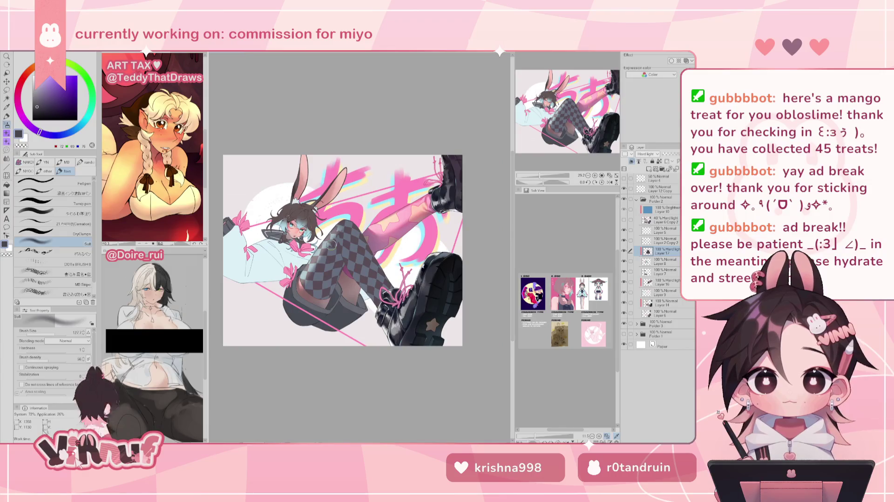
pyautogui.hotkey('ctrl', 'z')
pyautogui.click(35, 213)
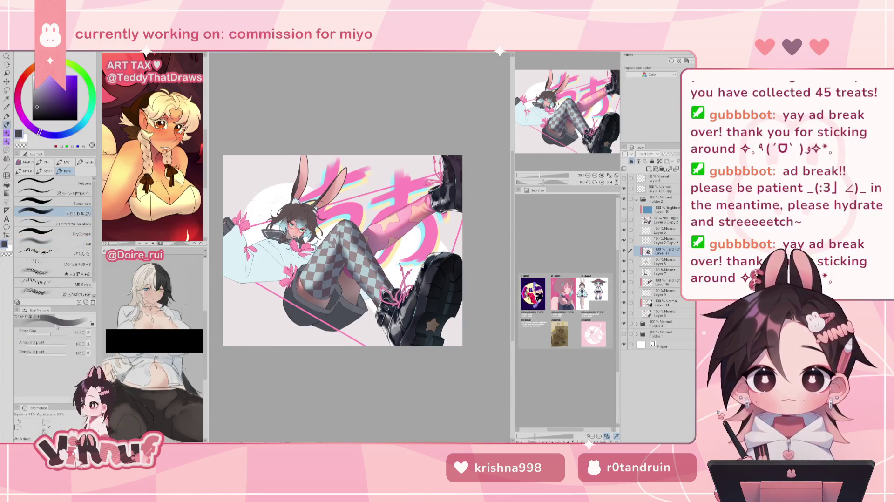
# Step: Set the brush size to 22.9, then about 59.9, mirror the view, and select Layer 16
pyautogui.moveTo(53, 330); pyautogui.dragTo(49, 331)
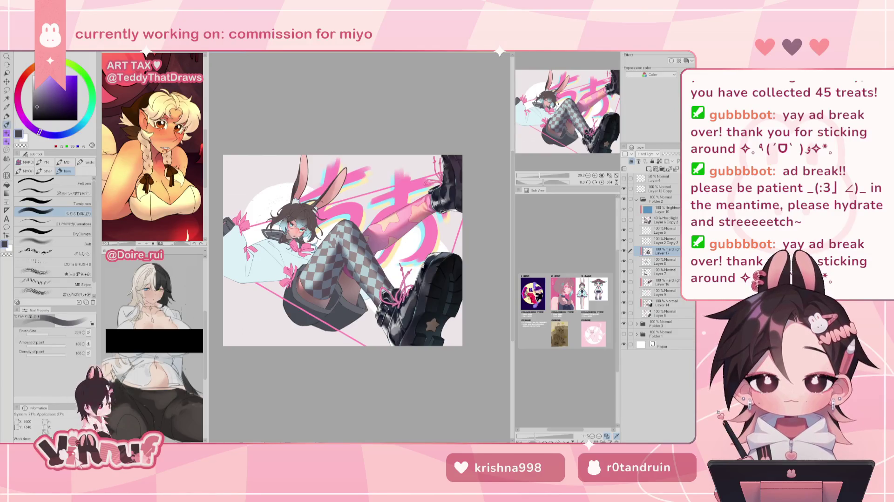
pyautogui.press(']')
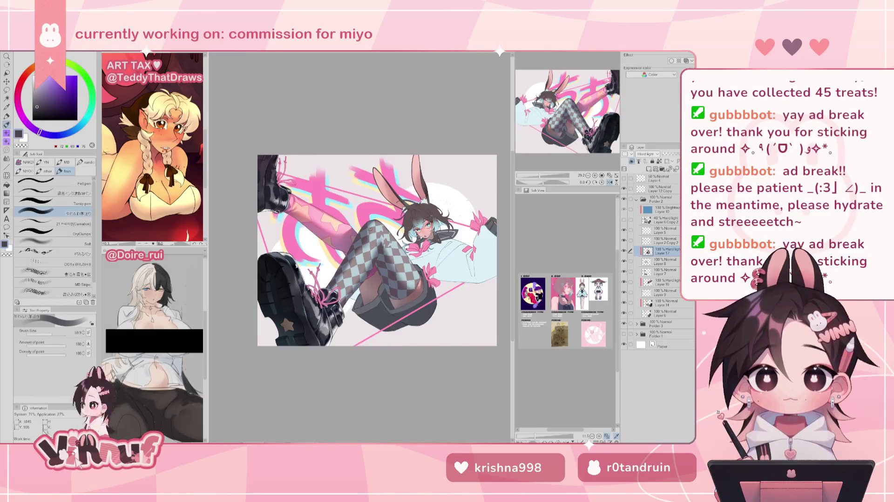
pyautogui.click(609, 182)
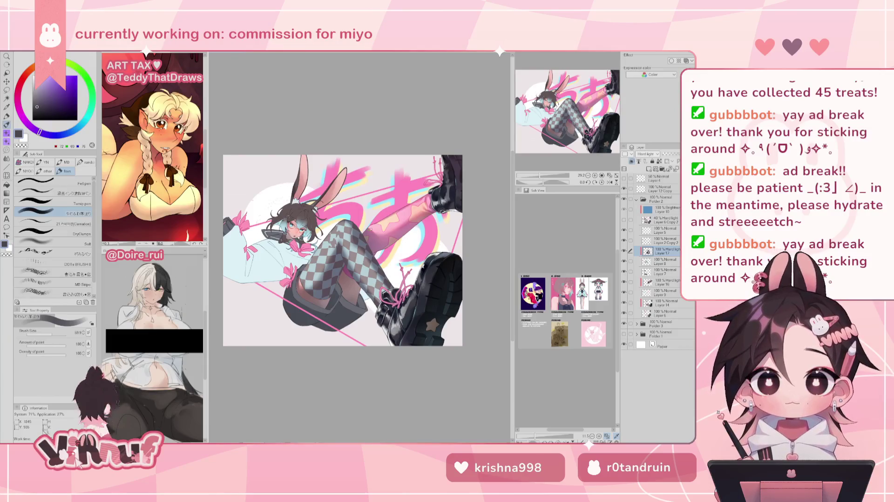
pyautogui.click(671, 282)
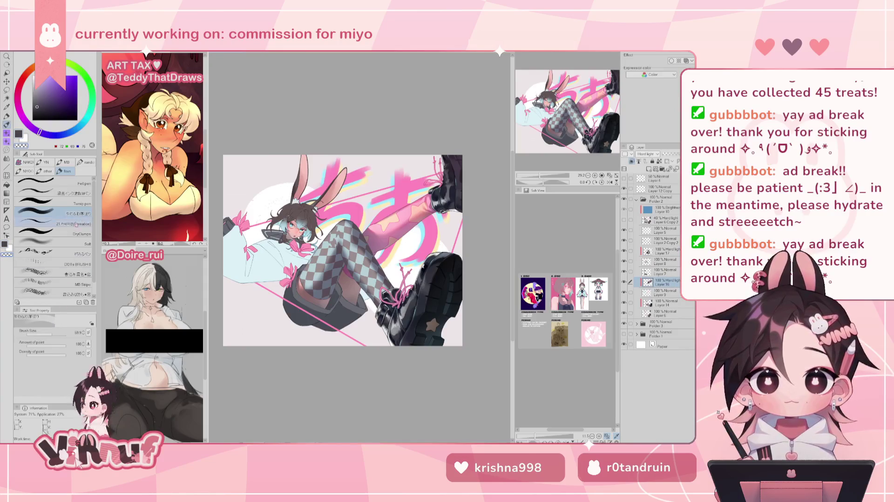
# Step: Try a hard-edged pen at size 30.1 and a larger soft airbrush, then return to Layer 17
pyautogui.click(52, 224)
pyautogui.moveTo(45, 334); pyautogui.dragTo(50, 334)
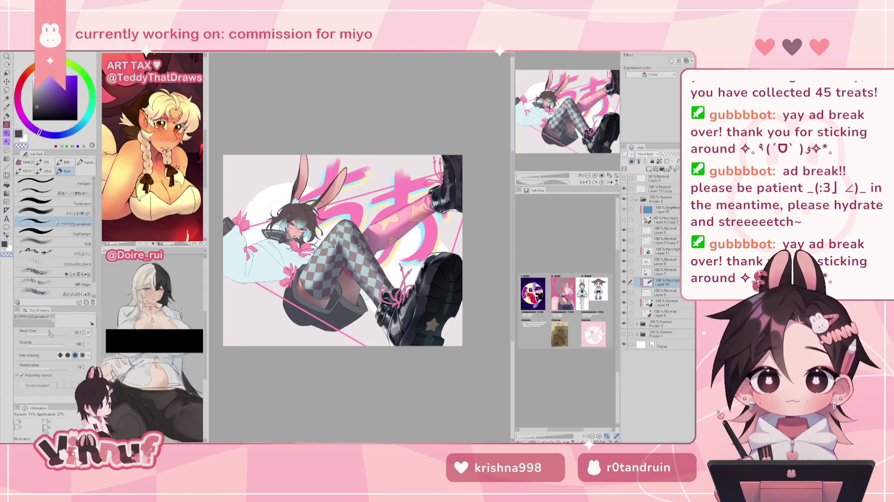
pyautogui.press('h')
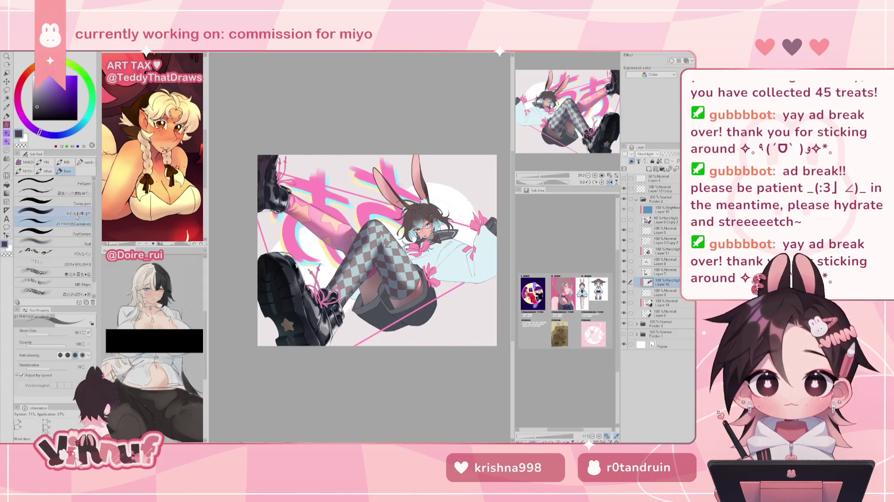
pyautogui.click(56, 243)
pyautogui.moveTo(54, 333); pyautogui.dragTo(60, 333)
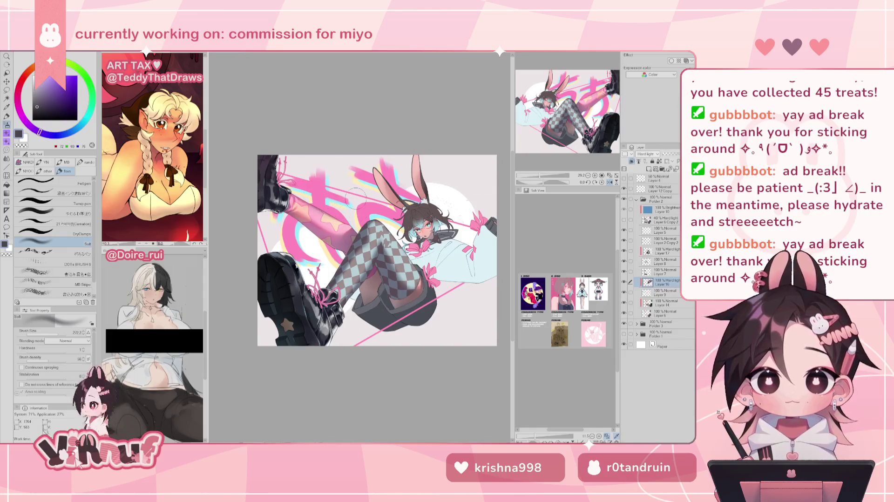
pyautogui.press('h')
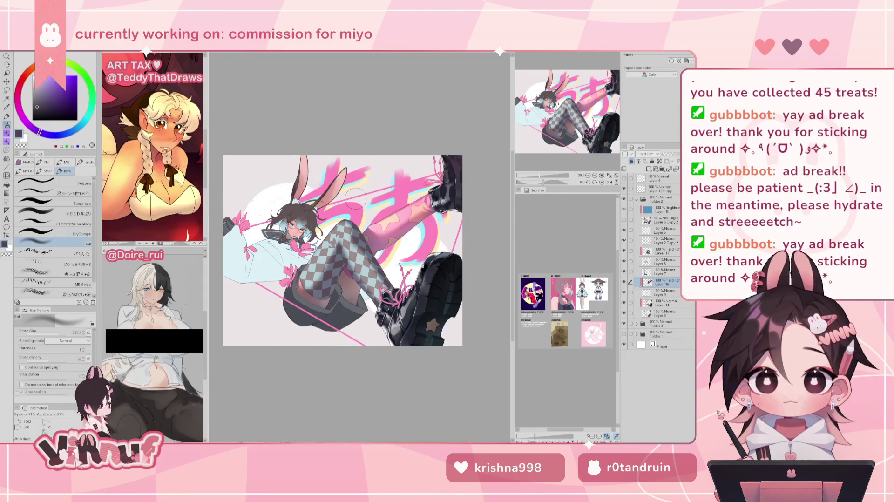
pyautogui.click(673, 250)
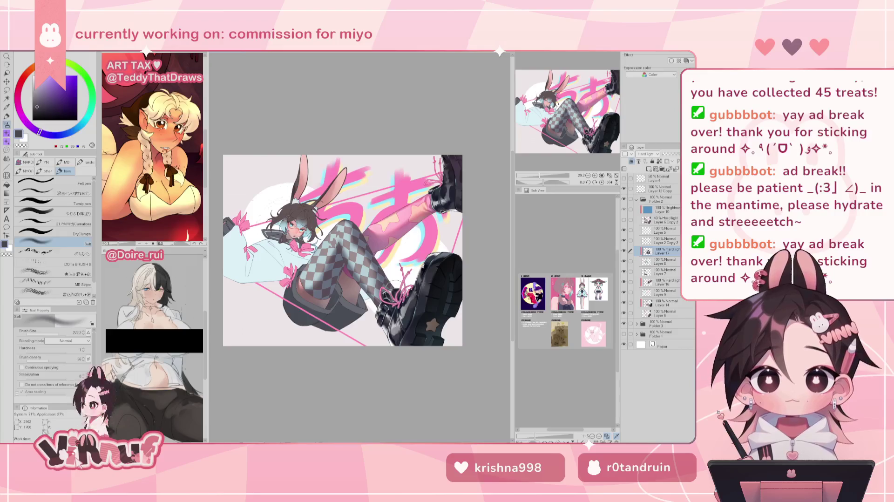
# Step: Add a small dark mark on the checkered stocking with a 16.2 brush, checking it mirrored
pyautogui.click(73, 213)
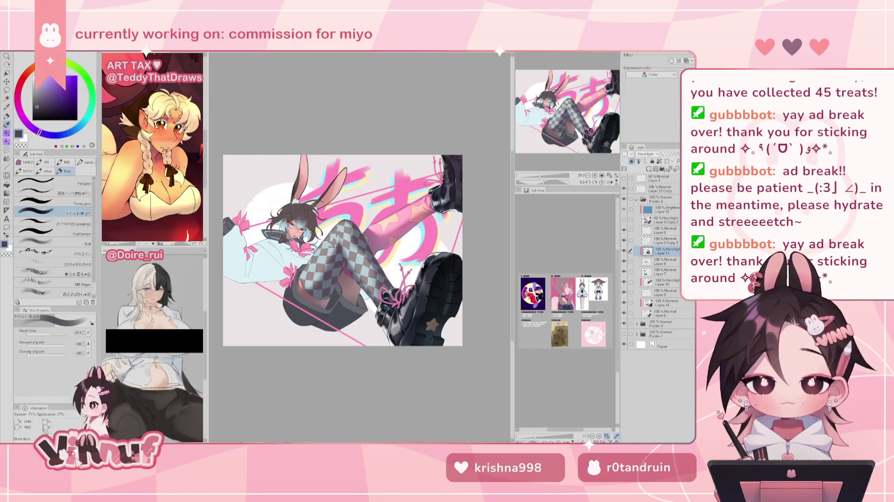
pyautogui.press('h')
pyautogui.press('h')
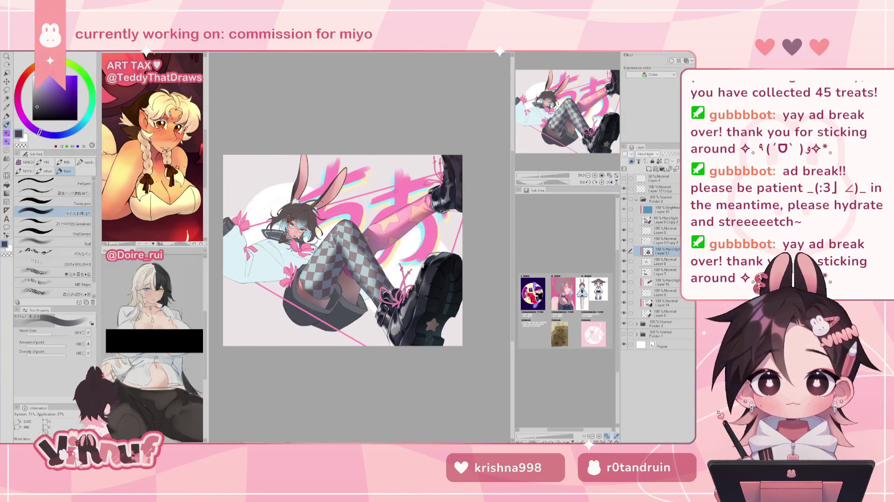
pyautogui.press('[')
pyautogui.press('[')
pyautogui.press('[')
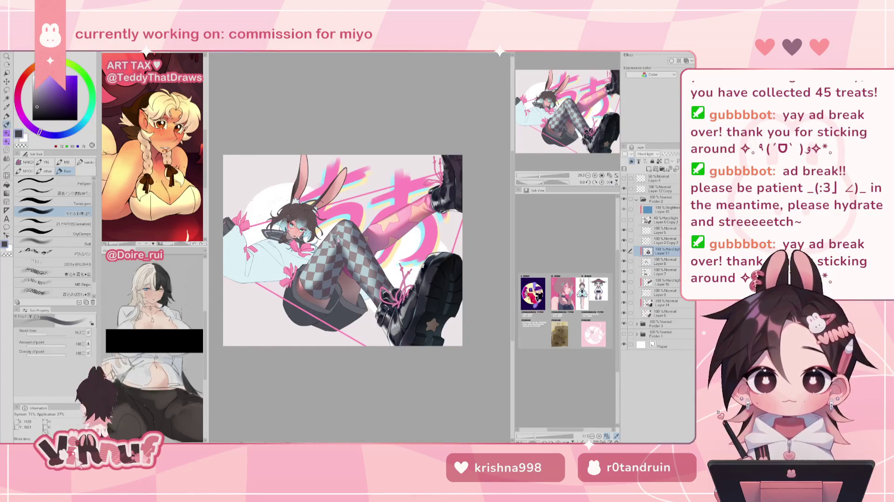
pyautogui.moveTo(338, 249); pyautogui.dragTo(334, 233)
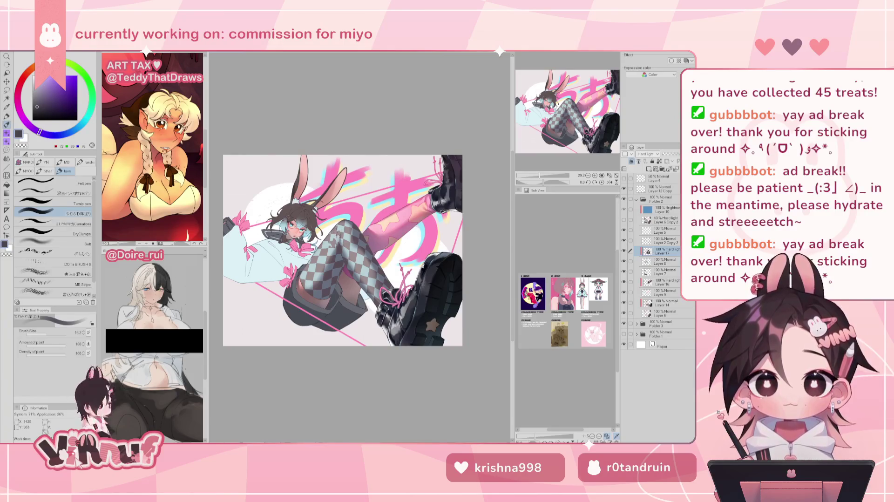
pyautogui.press('h')
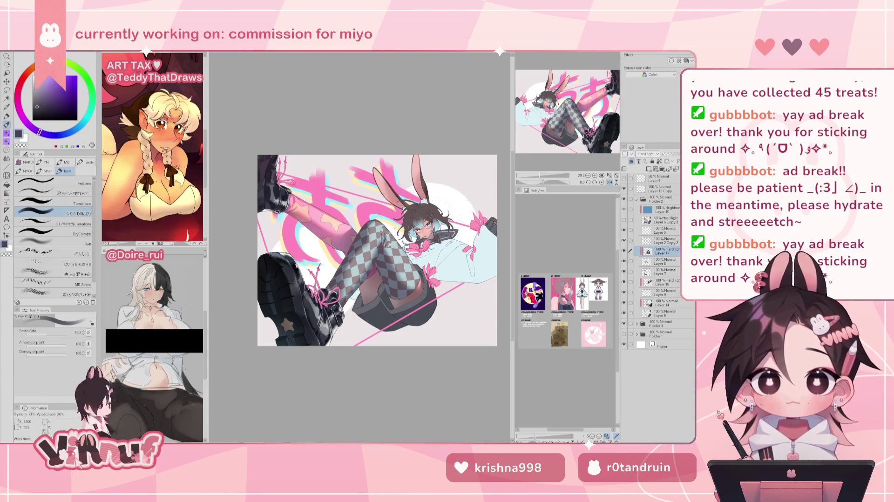
pyautogui.press('h')
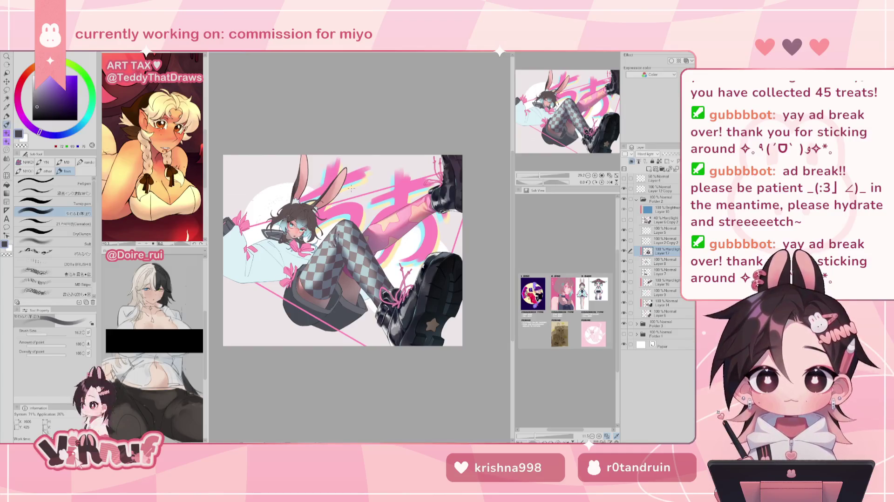
pyautogui.press('j')
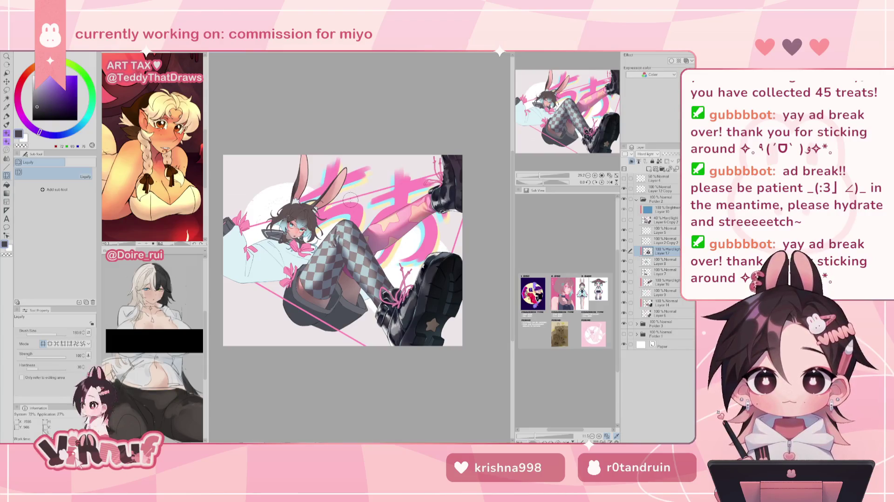
# Step: Preview the drawing mirrored and restored, then swap to the Eraser and back to the brush
pyautogui.press('h')
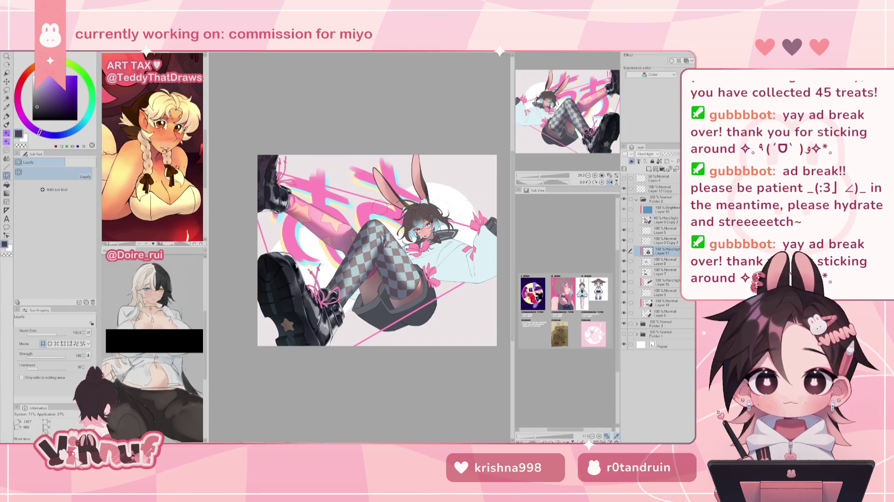
pyautogui.press('h')
pyautogui.press('e')
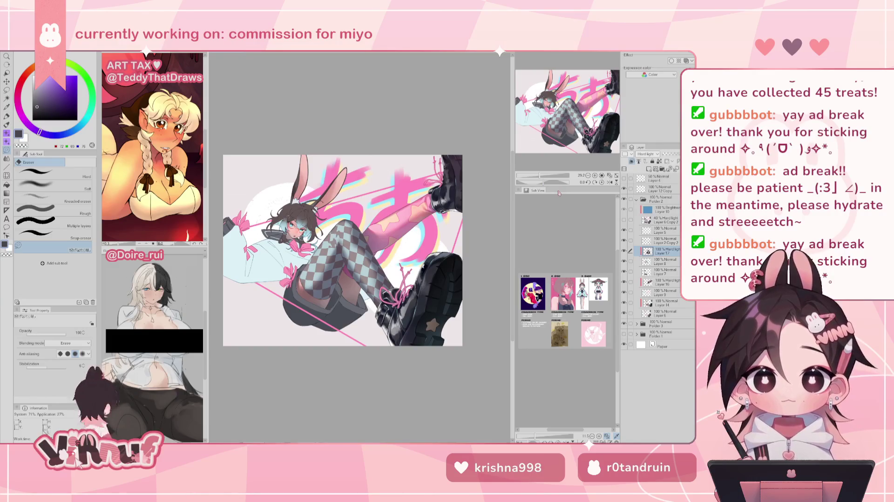
pyautogui.press('b')
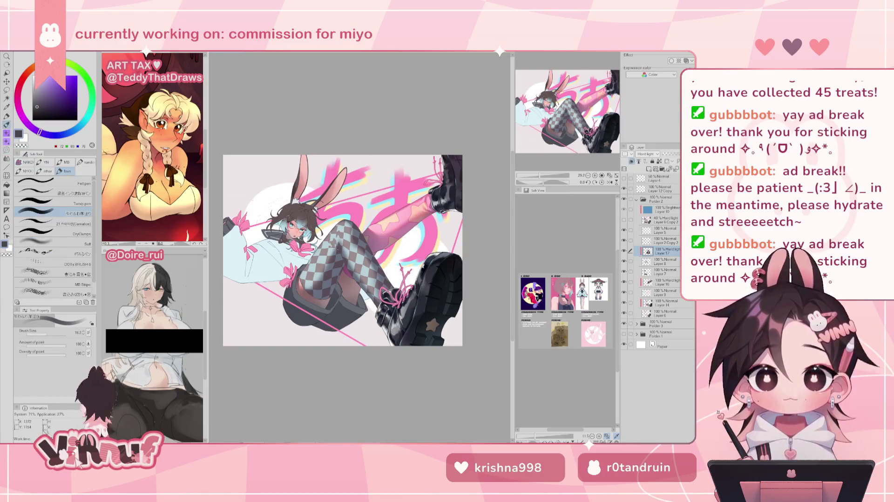
# Step: Enlarge the brush size in stages from about 28 to 64 to about 128
pyautogui.moveTo(346, 203); pyautogui.dragTo(328, 257)
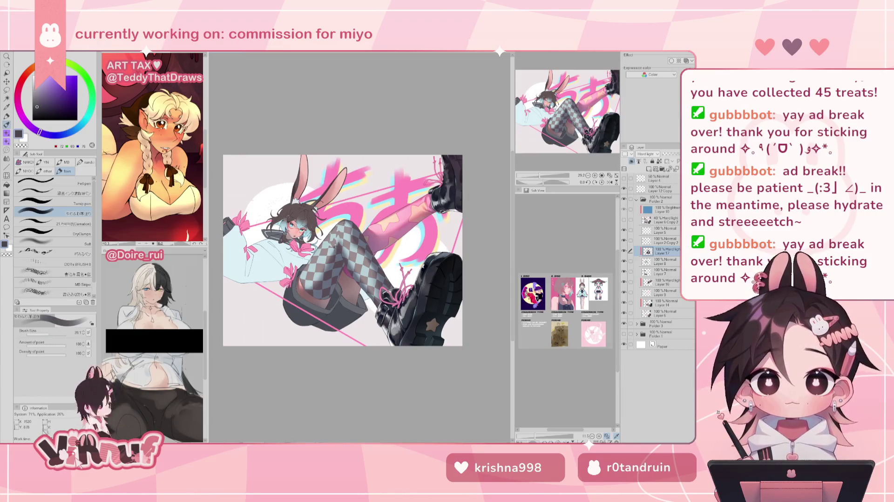
pyautogui.moveTo(326, 252); pyautogui.dragTo(340, 252)
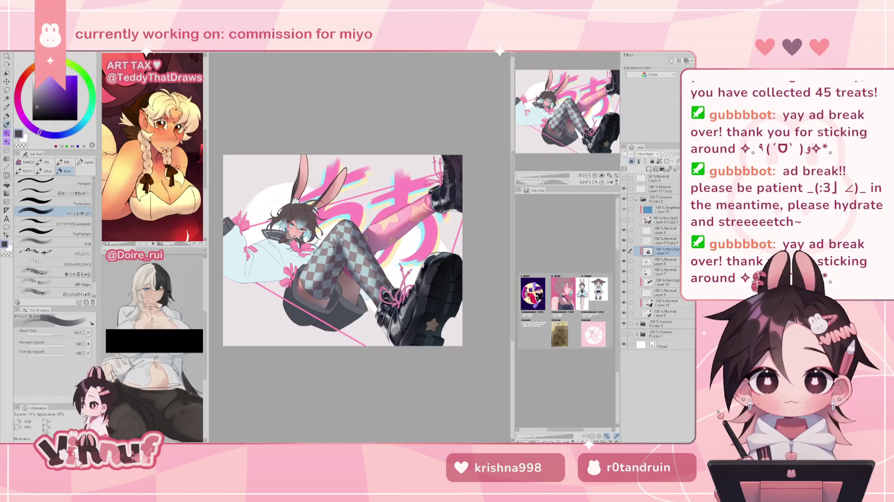
pyautogui.click(609, 182)
# Step: Check the drawing mirrored, restore it, and zoom the navigator closer on the stockings
pyautogui.click(55, 332)
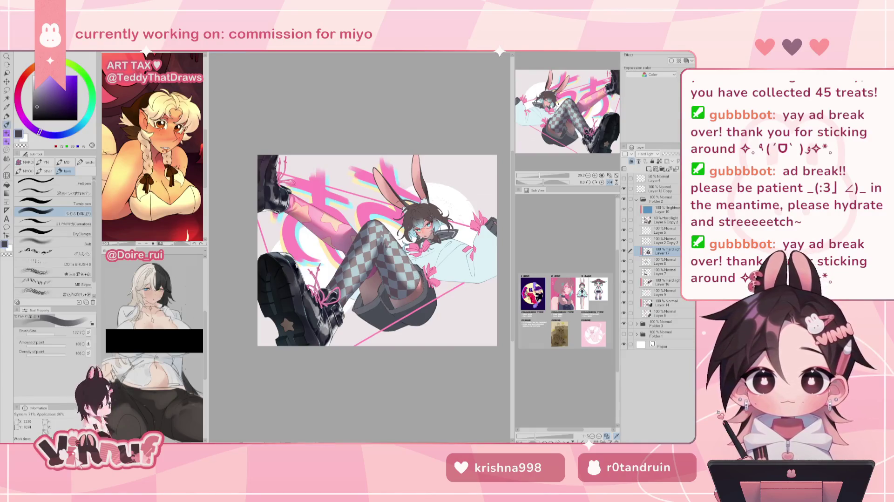
pyautogui.press('h')
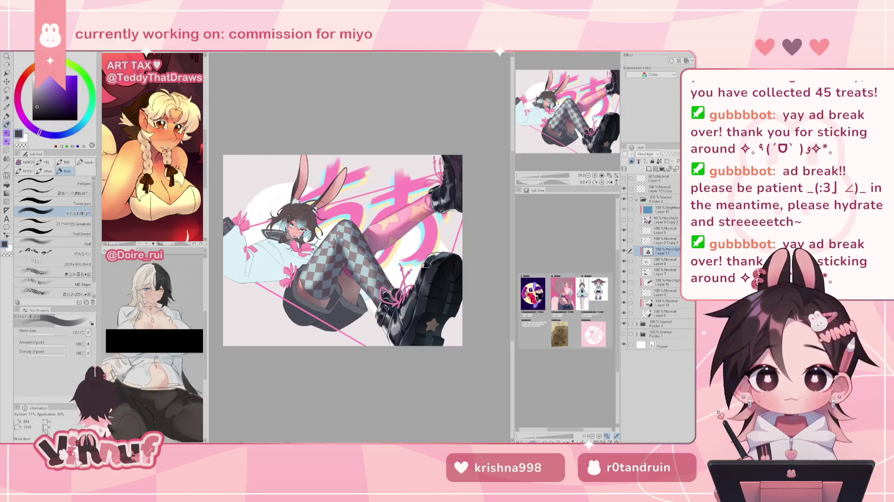
pyautogui.moveTo(540, 176); pyautogui.dragTo(543, 176)
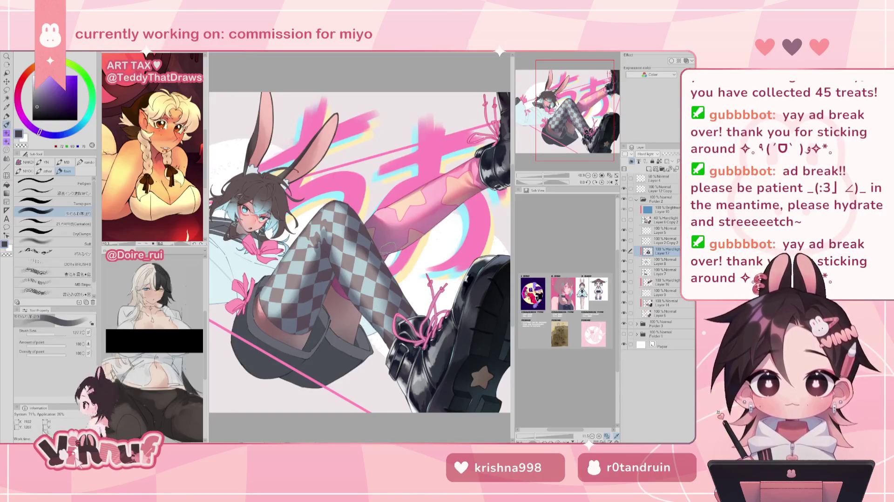
# Step: Using the Soft airbrush at about 104, softly darken the checkered stockings' shading
pyautogui.press('h')
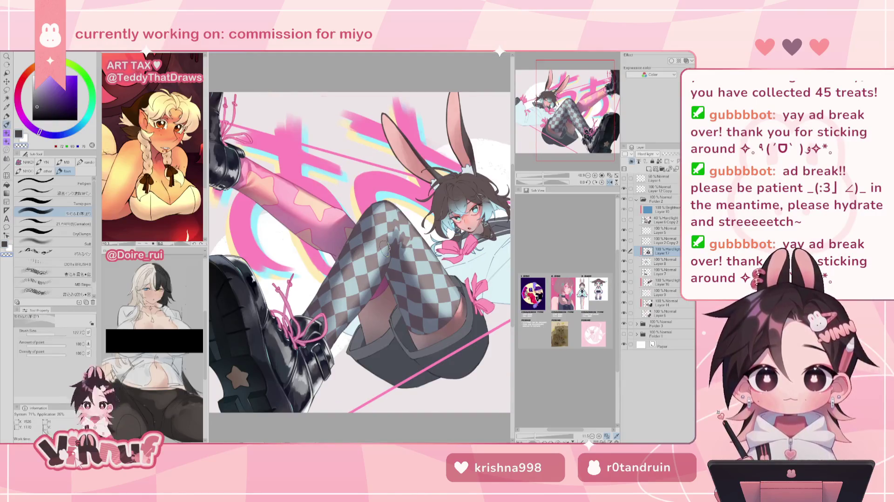
pyautogui.click(55, 243)
pyautogui.click(53, 333)
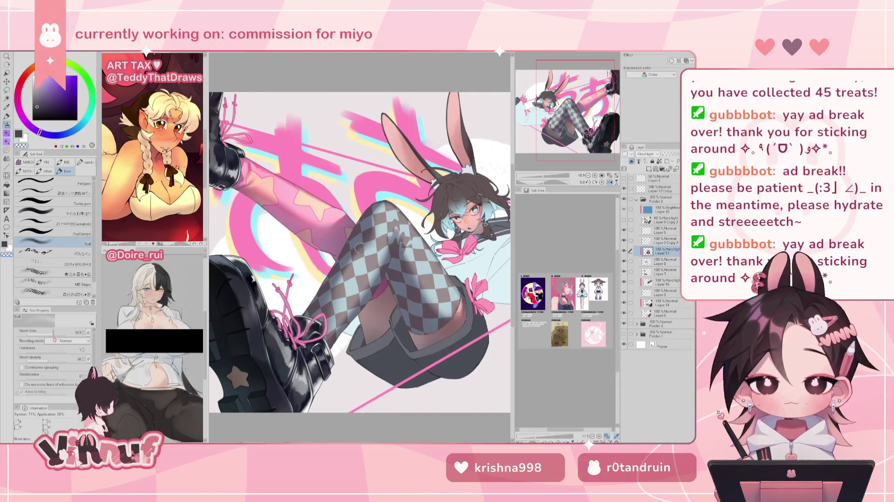
pyautogui.moveTo(310, 317); pyautogui.dragTo(358, 252)
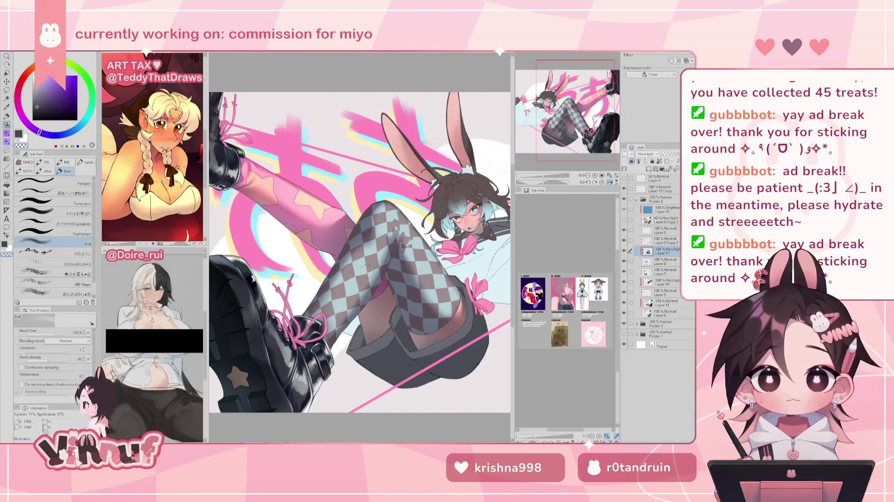
pyautogui.press('h')
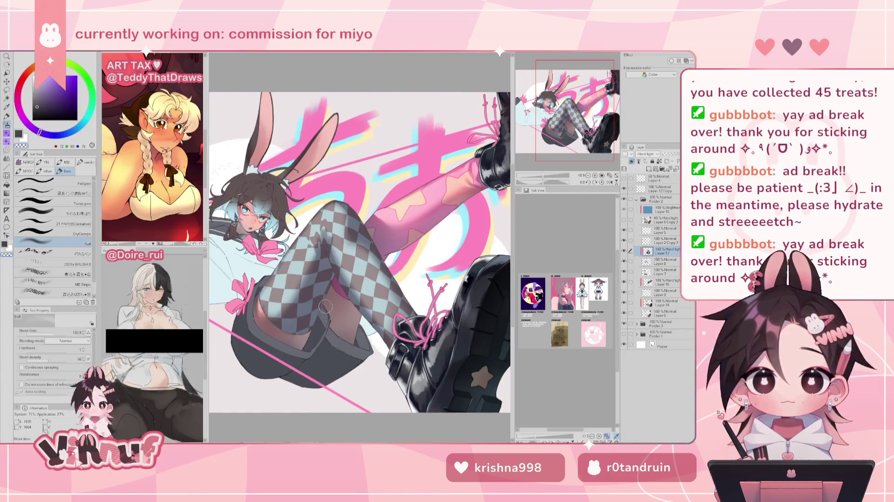
# Step: Reset the canvas rotation to fit the illustration, and start Hue/Saturation/Luminosity with luminosity 8
pyautogui.scroll(-5, 325, 305)
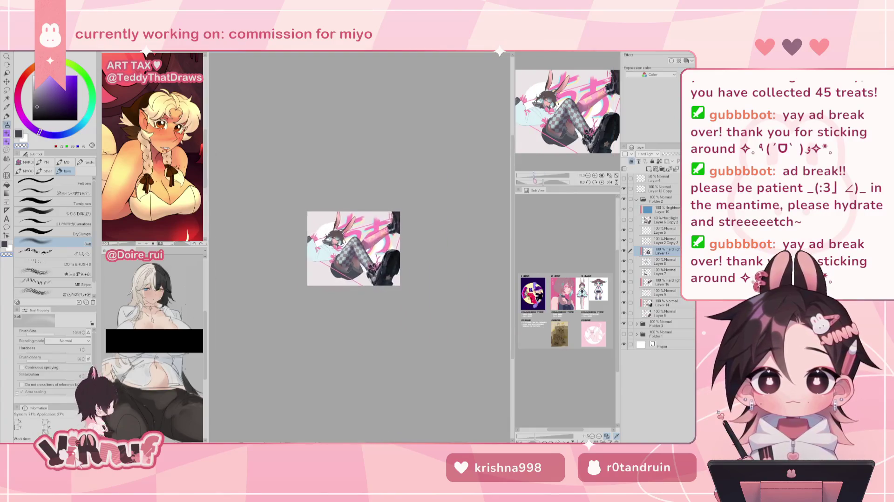
pyautogui.scroll(2, 368, 254)
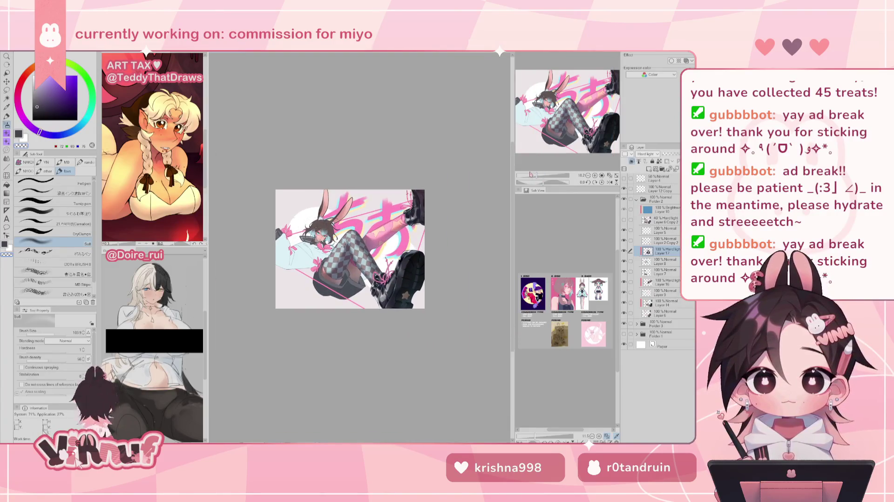
pyautogui.moveTo(535, 182); pyautogui.dragTo(542, 176)
pyautogui.click(594, 182)
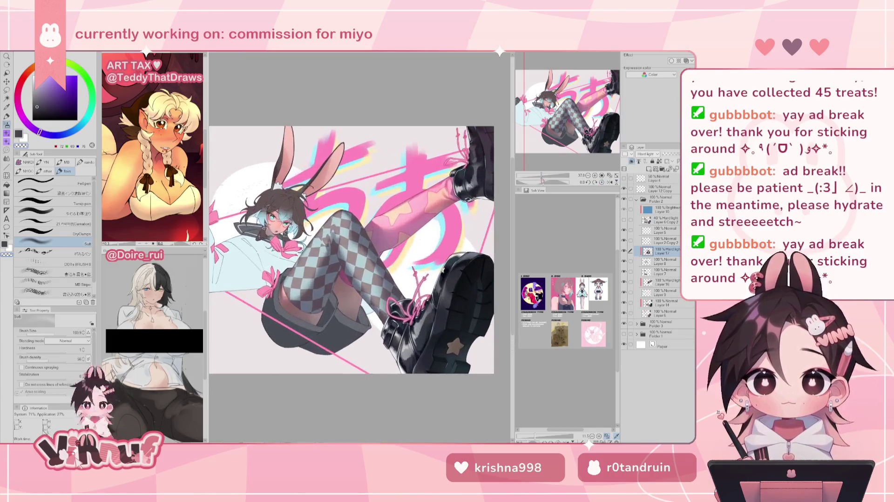
pyautogui.press('h')
pyautogui.press('h')
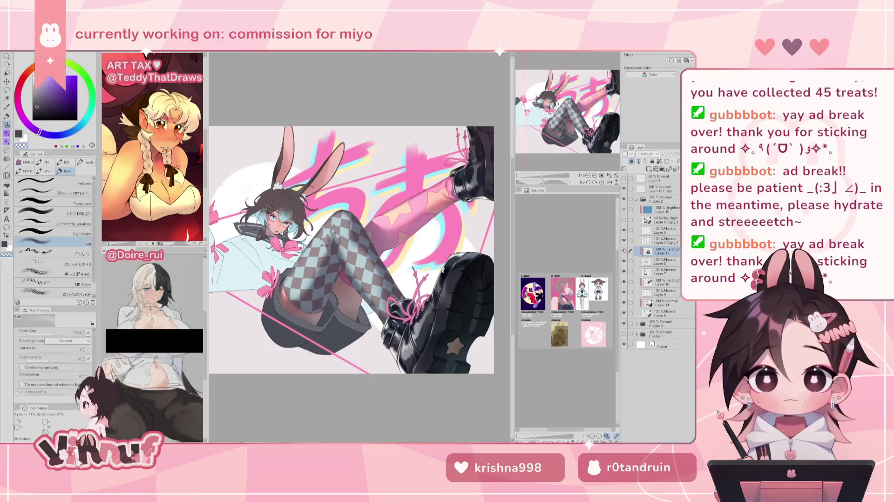
pyautogui.hotkey('ctrl', 'u')
pyautogui.click(527, 328)
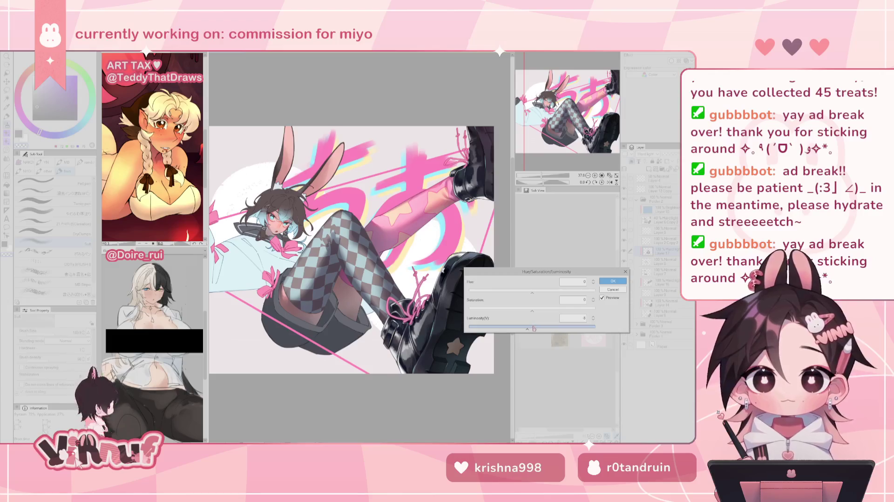
# Step: Set saturation to 6 and luminosity to 4, previewing the colours mirrored
pyautogui.click(542, 308)
pyautogui.moveTo(542, 309); pyautogui.dragTo(529, 329)
pyautogui.moveTo(523, 291)
pyautogui.mouseDown()
pyautogui.moveTo(564, 292)
pyautogui.moveTo(546, 289)
pyautogui.mouseUp()
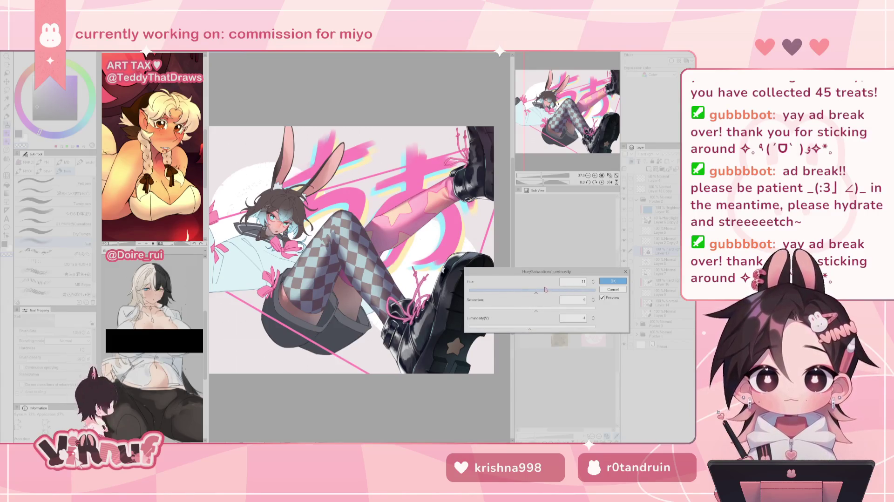
pyautogui.press('h')
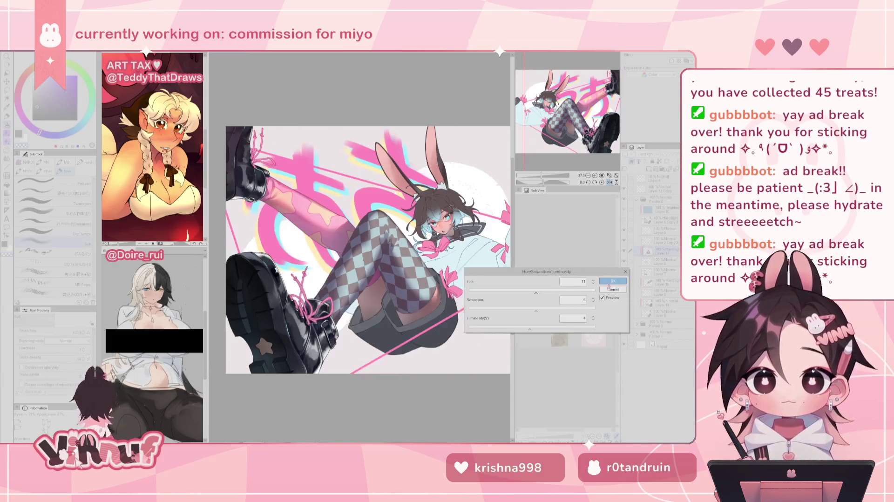
pyautogui.press('h')
# Step: Try hue values such as 130, 155 and 116, settle on hue 9, and apply
pyautogui.moveTo(536, 292); pyautogui.dragTo(511, 294)
pyautogui.moveTo(566, 293)
pyautogui.mouseDown()
pyautogui.moveTo(486, 292)
pyautogui.moveTo(551, 292)
pyautogui.mouseUp()
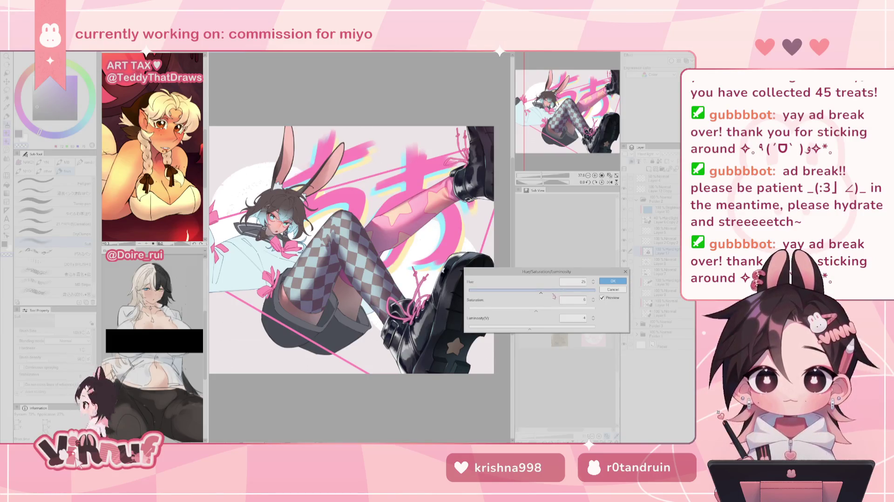
pyautogui.moveTo(540, 292); pyautogui.dragTo(530, 294)
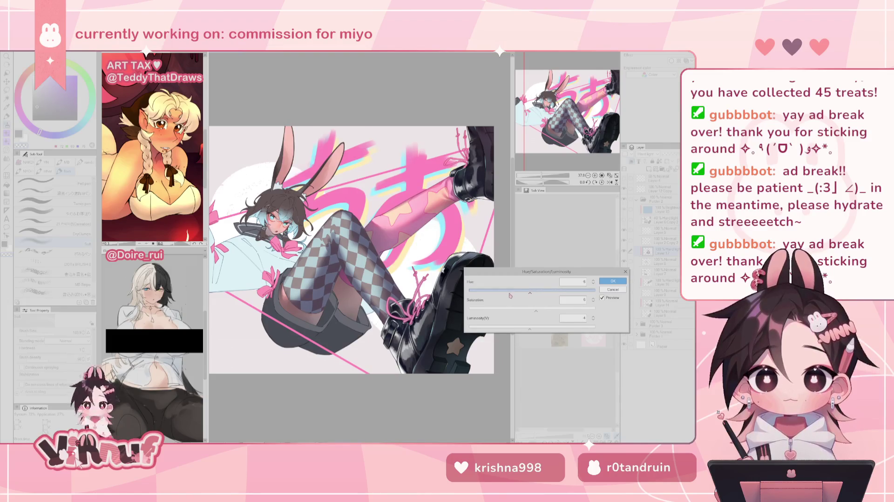
pyautogui.click(477, 294)
pyautogui.moveTo(552, 292); pyautogui.dragTo(573, 292)
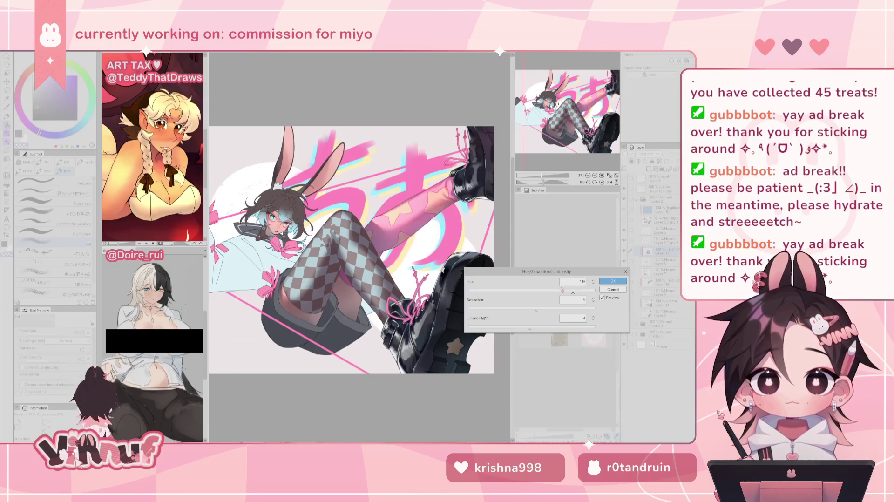
pyautogui.click(539, 292)
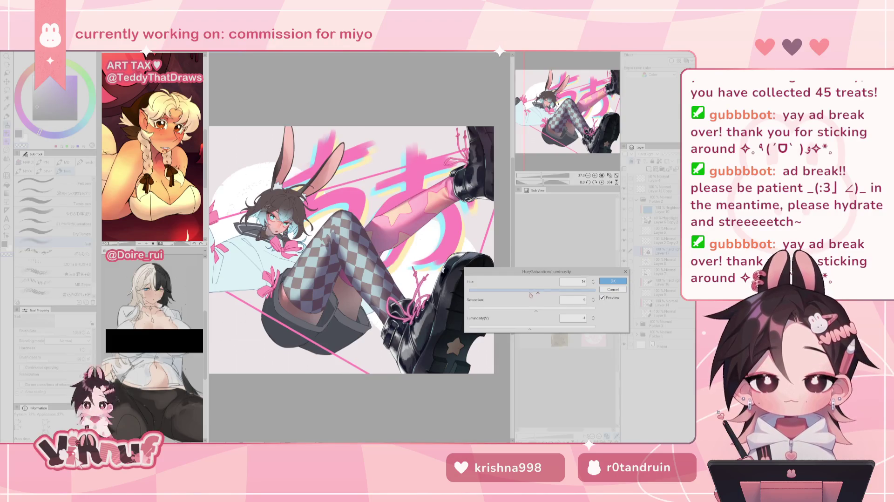
pyautogui.moveTo(531, 295); pyautogui.dragTo(541, 291)
pyautogui.click(533, 309)
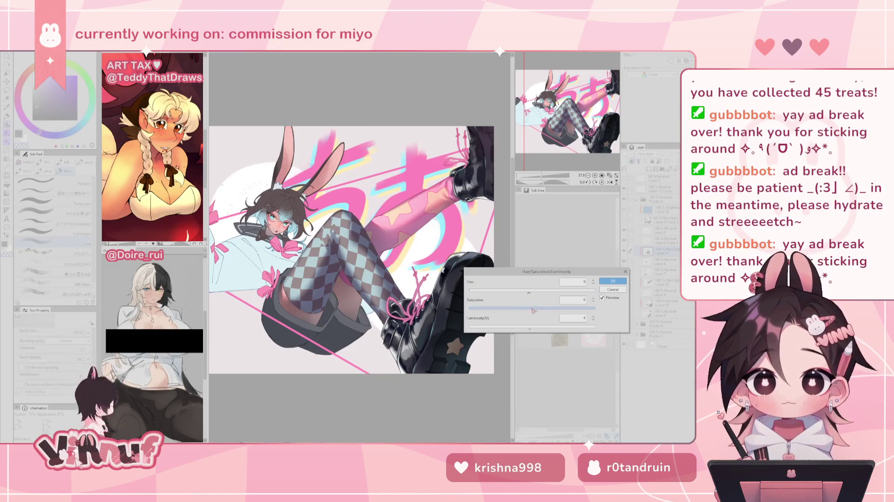
pyautogui.click(613, 280)
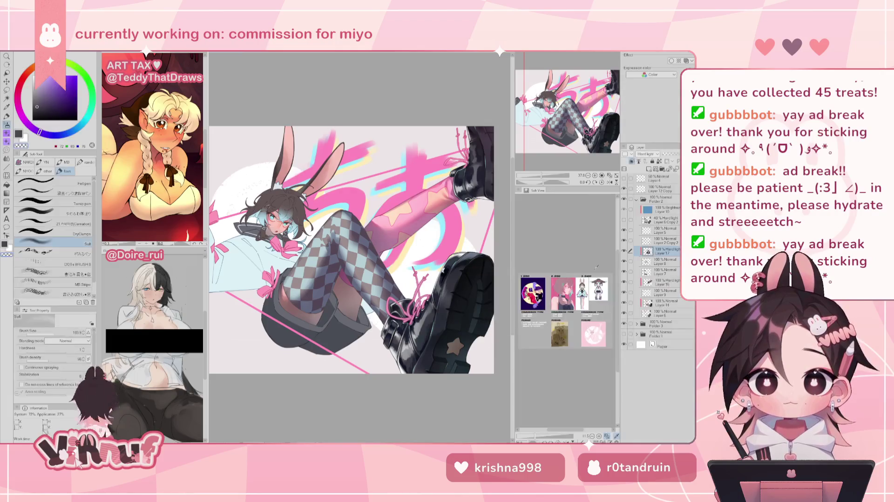
# Step: Shade the thigh with the pen in a darker colour, checking it mirrored
pyautogui.moveTo(579, 157); pyautogui.dragTo(582, 118)
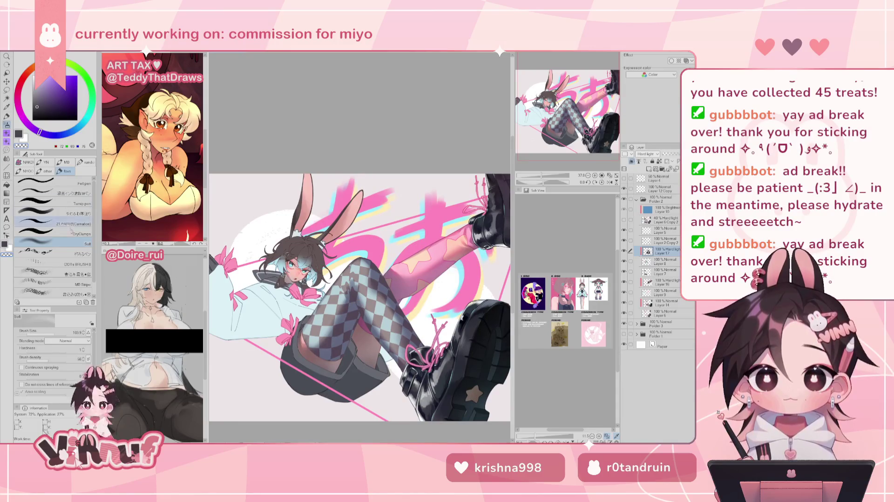
pyautogui.press('p')
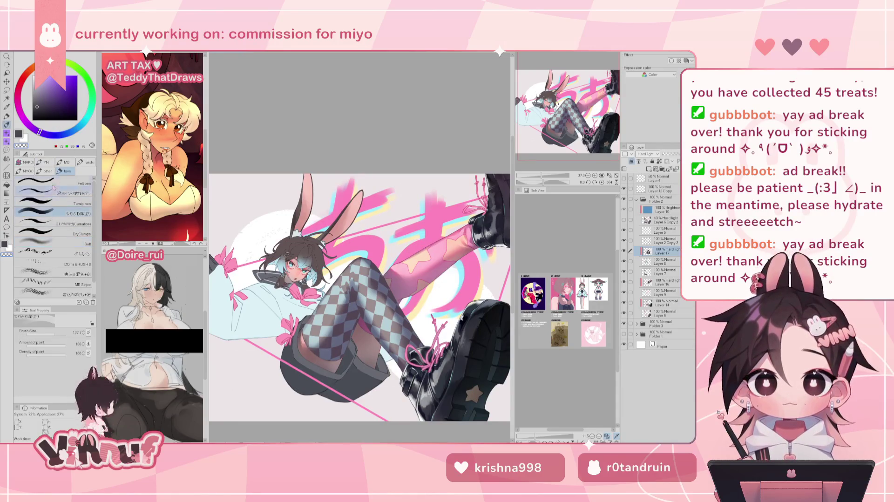
pyautogui.moveTo(37, 106); pyautogui.dragTo(47, 134)
pyautogui.moveTo(354, 321)
pyautogui.mouseDown()
pyautogui.moveTo(326, 360)
pyautogui.moveTo(347, 332)
pyautogui.moveTo(338, 340)
pyautogui.mouseUp()
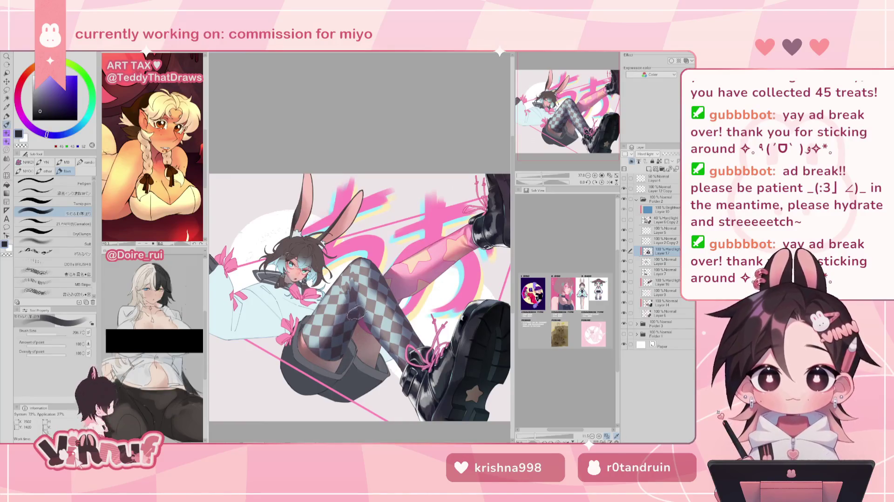
pyautogui.press('h')
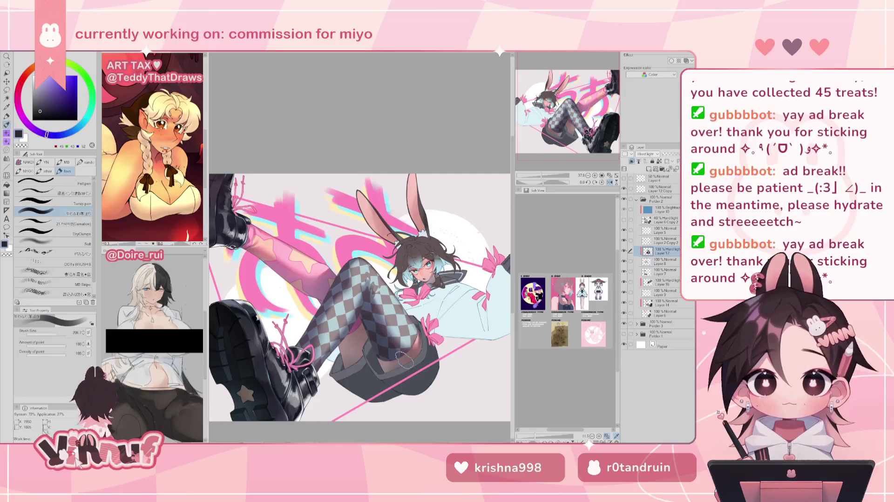
pyautogui.press('h')
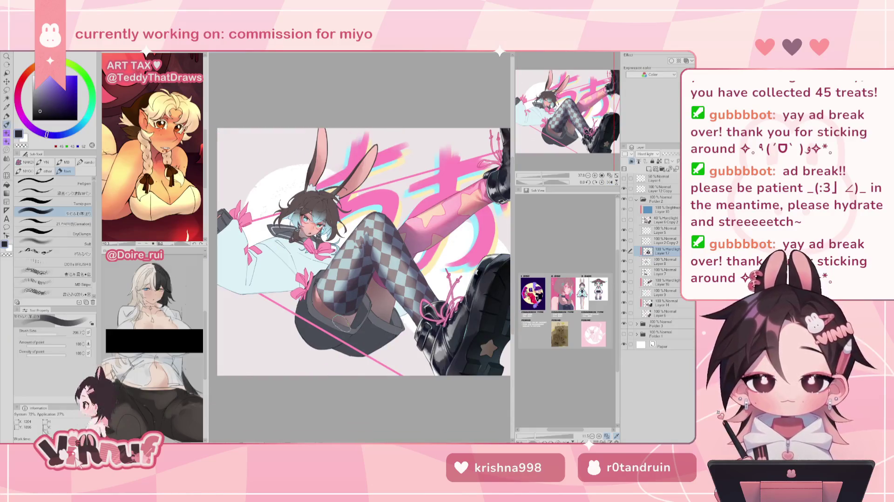
pyautogui.press('h')
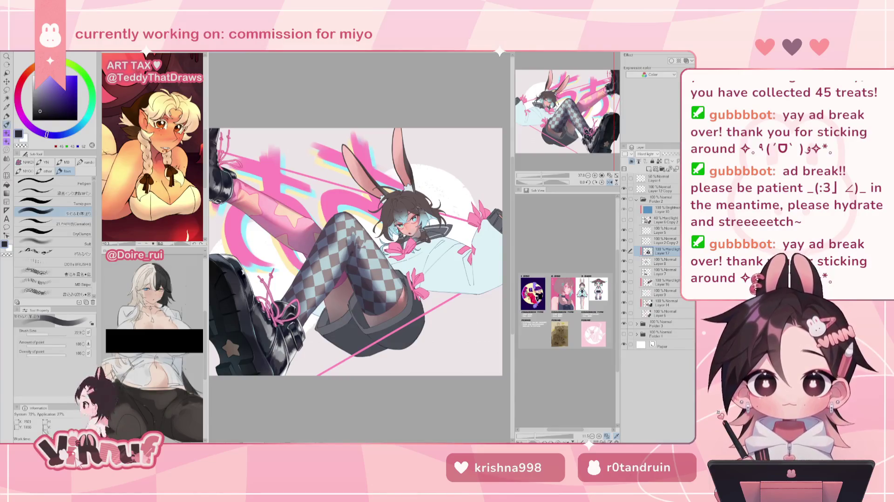
# Step: Enlarge the brush from about 40 to 59 while comparing the view mirrored
pyautogui.moveTo(361, 282); pyautogui.dragTo(345, 273)
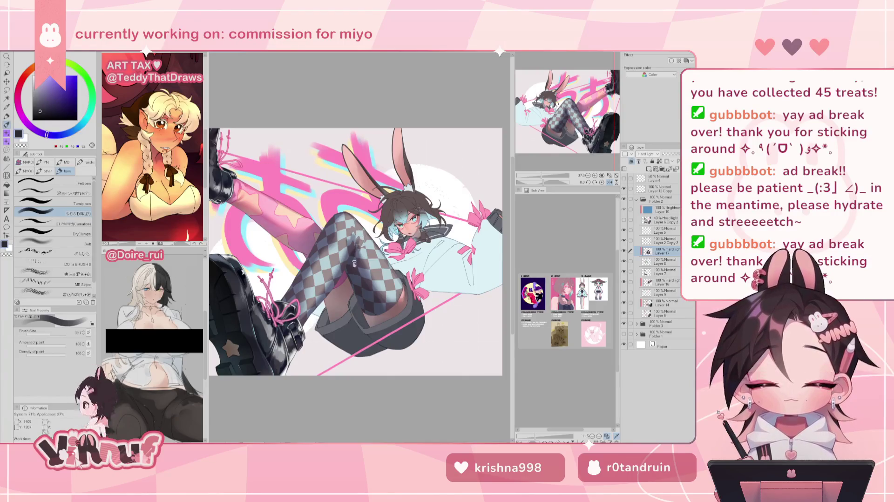
pyautogui.press(']')
pyautogui.press(']')
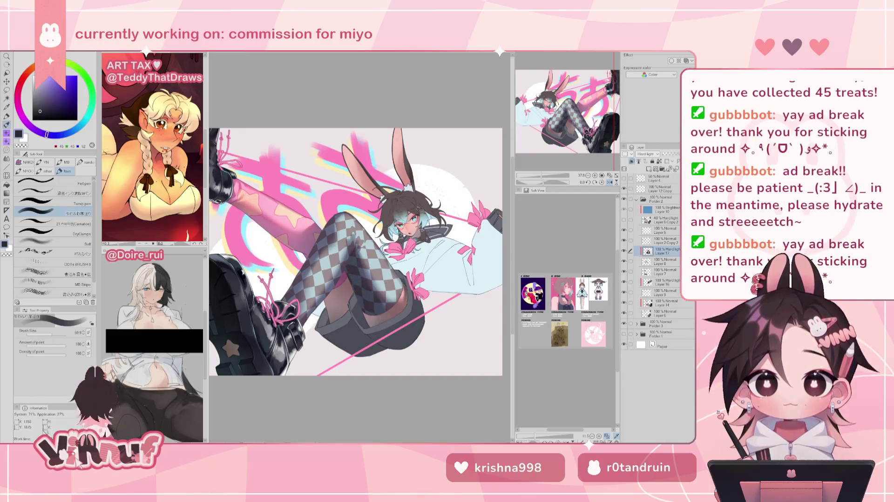
pyautogui.press('h')
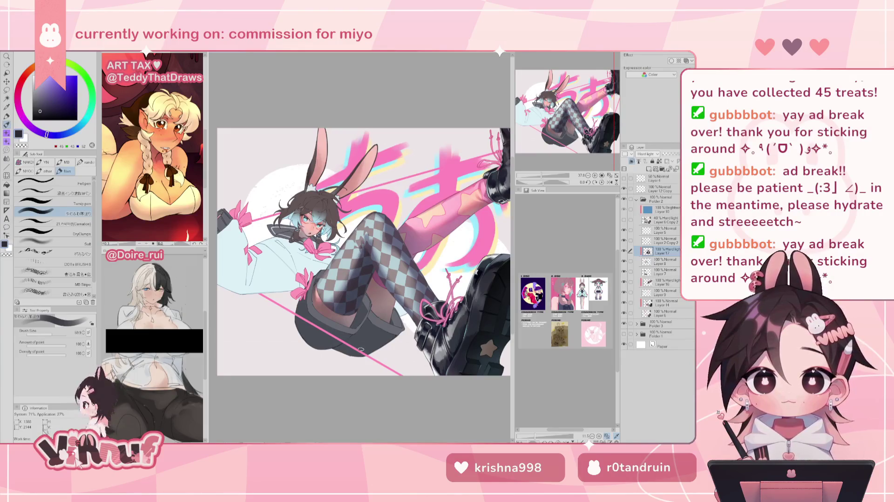
pyautogui.press('h')
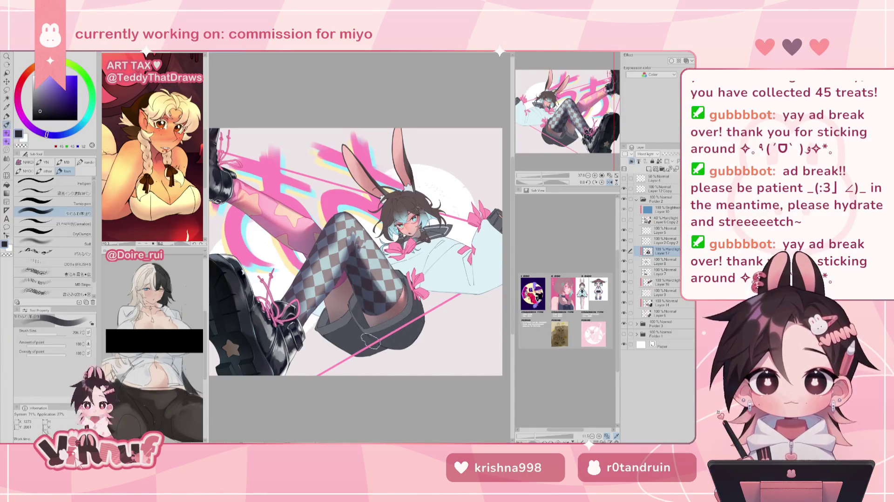
pyautogui.press('h')
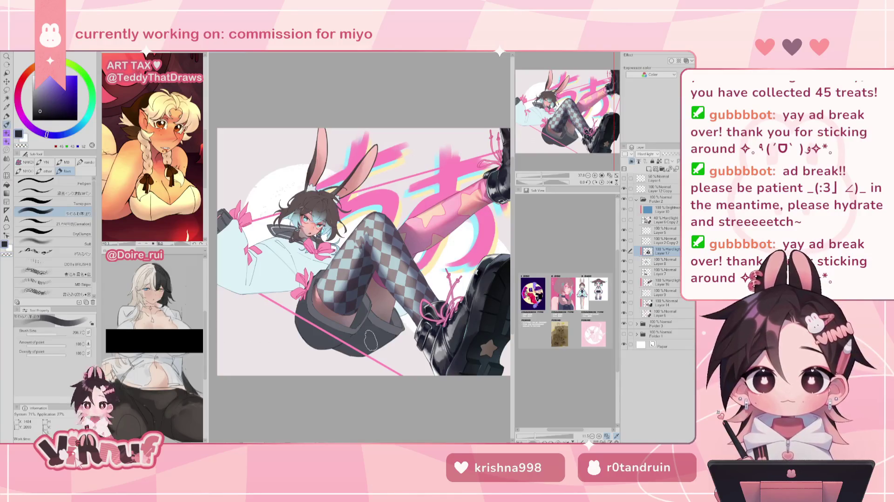
pyautogui.press('h')
# Step: Paint soft dark shading on the checkered stockings with a soft-edged brush
pyautogui.click(52, 242)
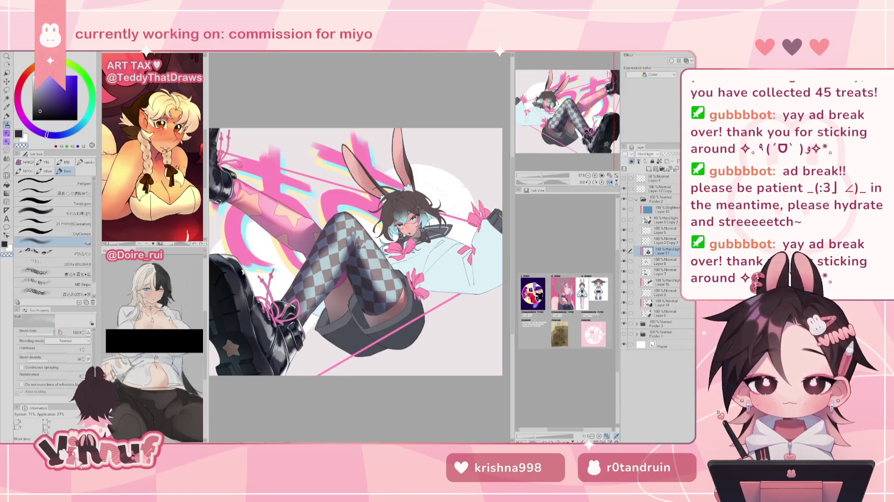
pyautogui.moveTo(358, 258)
pyautogui.mouseDown()
pyautogui.moveTo(380, 297)
pyautogui.moveTo(361, 270)
pyautogui.mouseUp()
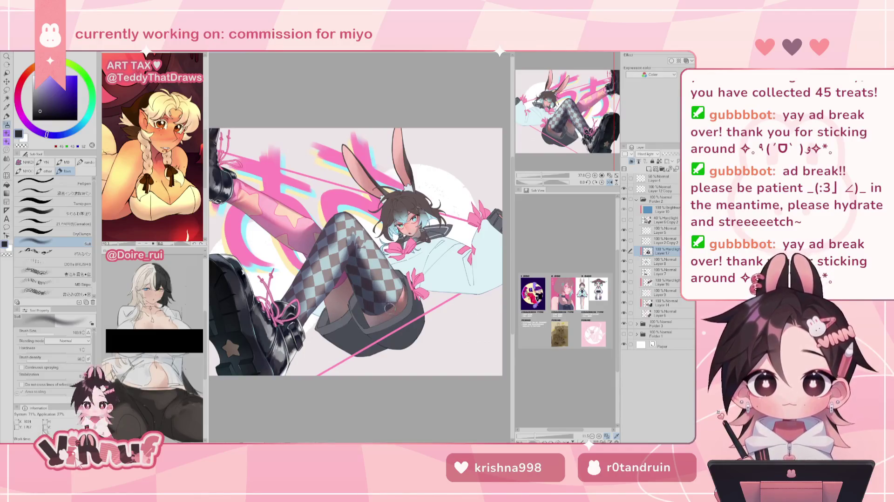
pyautogui.press('h')
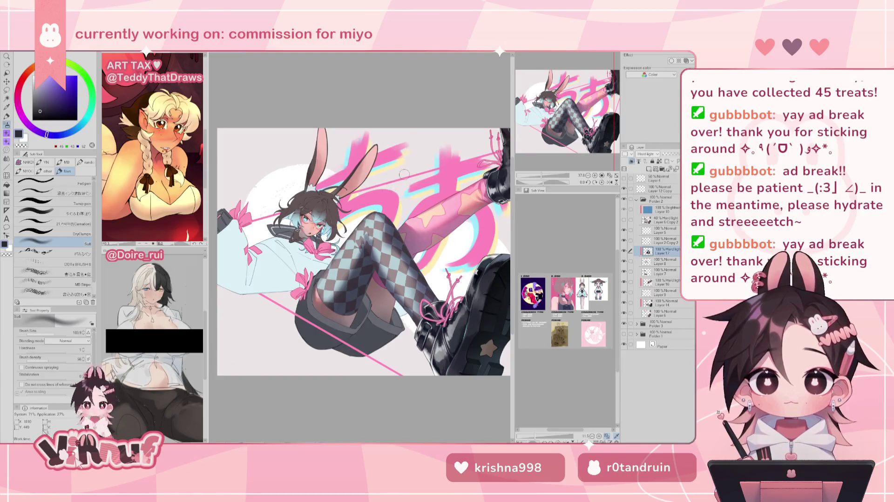
pyautogui.press('h')
pyautogui.press('h')
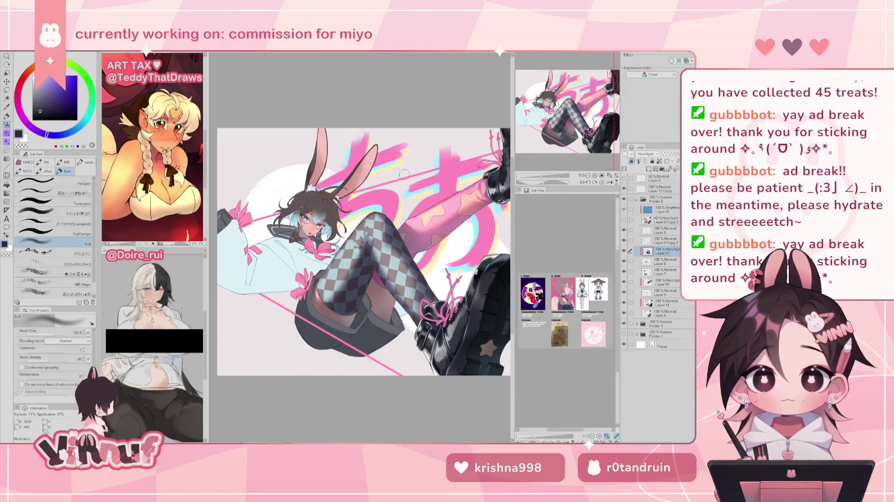
# Step: Refine the stocking shading with another brush at about 49, checking it mirrored
pyautogui.click(68, 224)
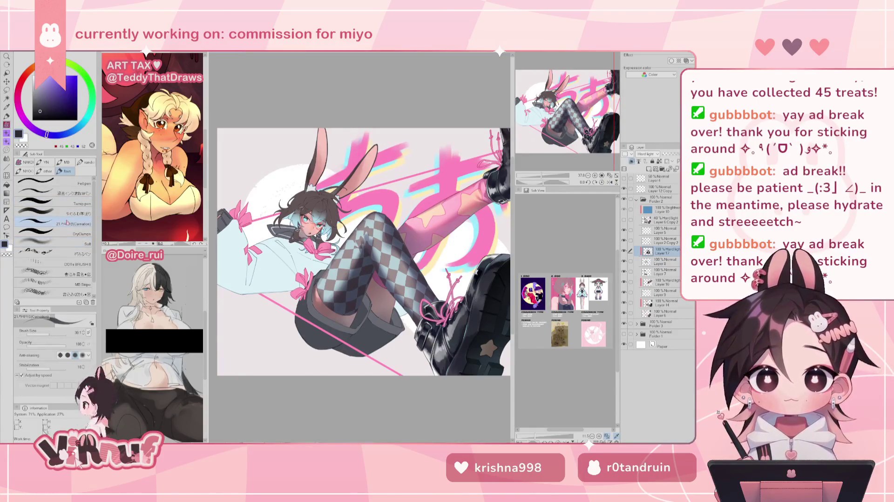
pyautogui.moveTo(365, 243); pyautogui.dragTo(377, 257)
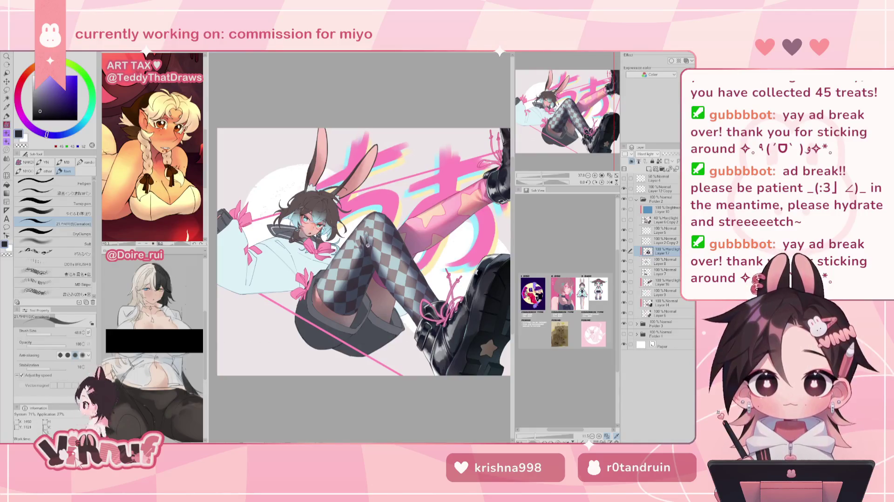
pyautogui.press('h')
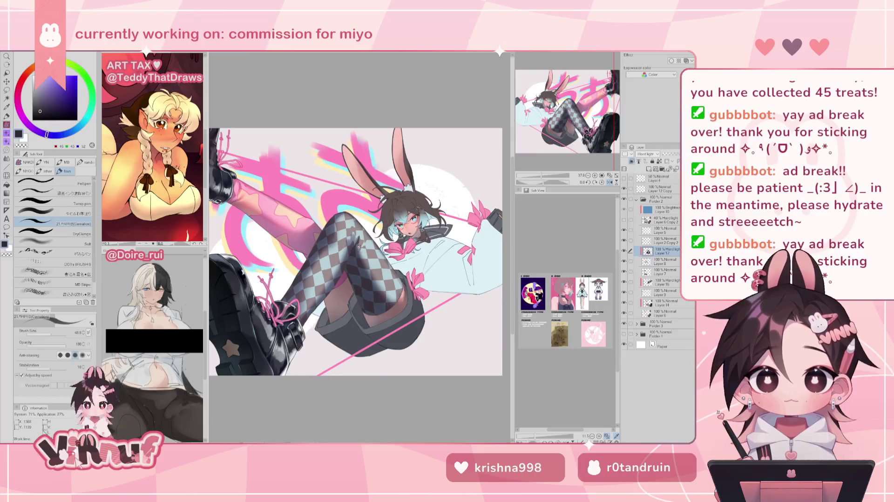
pyautogui.press('h')
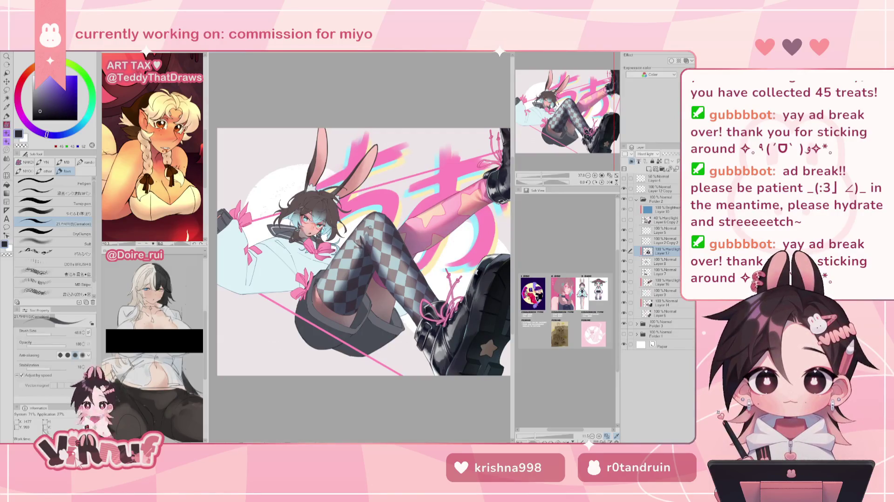
pyautogui.press('h')
pyautogui.press('h')
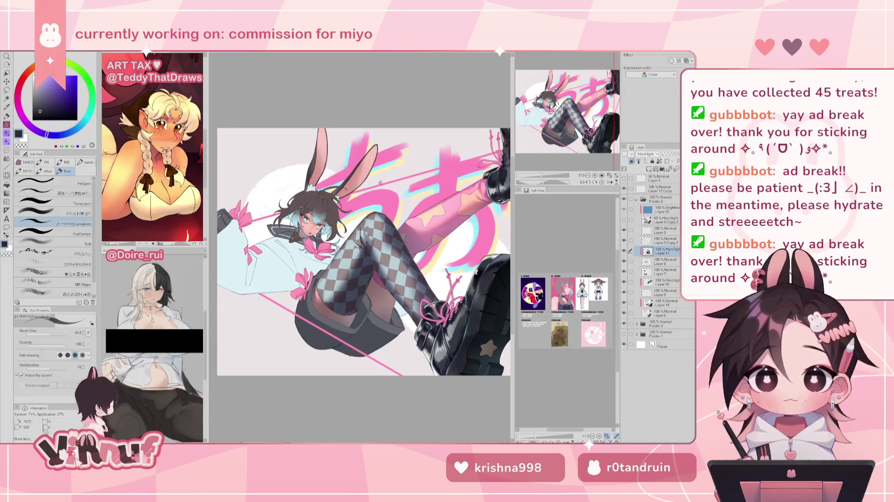
pyautogui.press('h')
pyautogui.press('h')
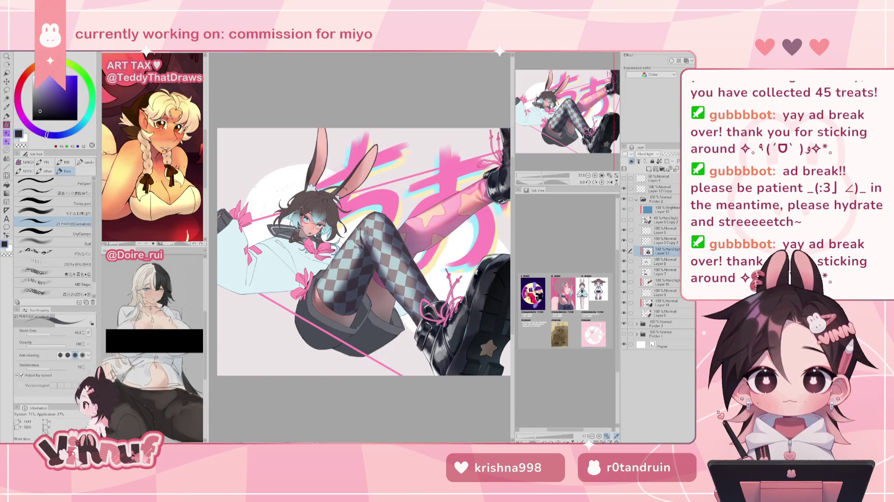
pyautogui.moveTo(366, 243); pyautogui.dragTo(365, 235)
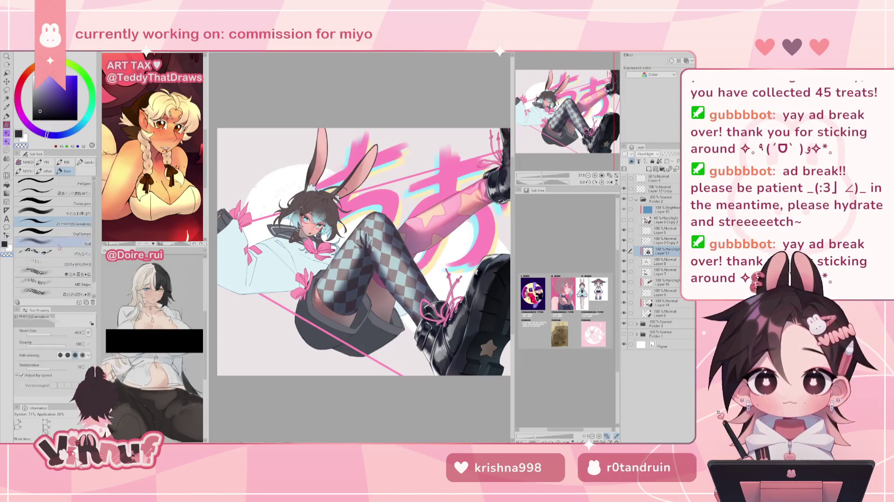
# Step: Return to the soft brush and try sizes from 168 down to about 60
pyautogui.click(46, 212)
pyautogui.click(55, 330)
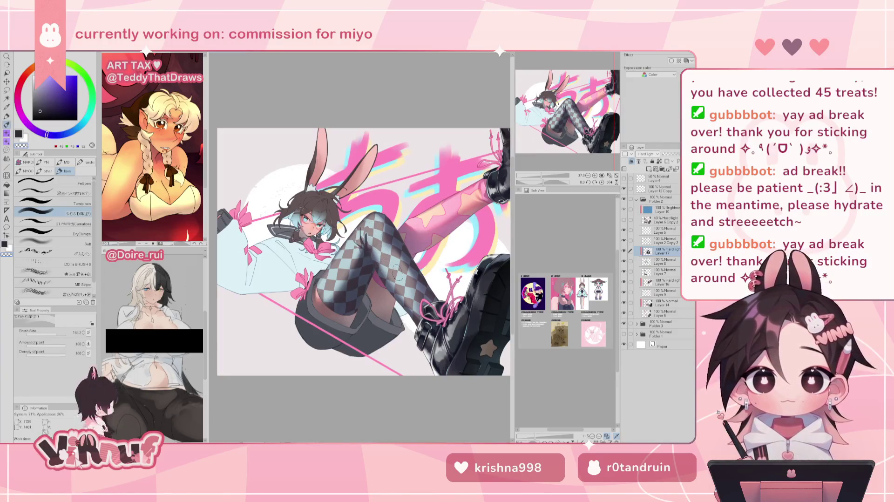
pyautogui.press('h')
pyautogui.press('h')
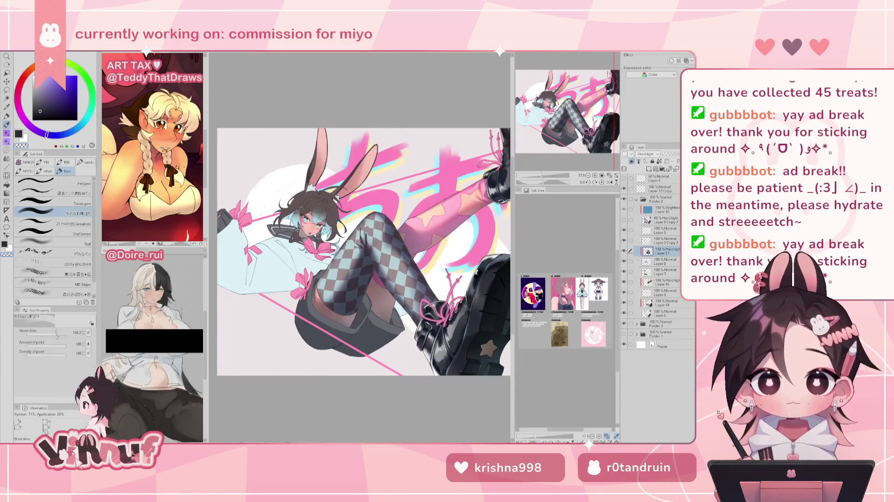
pyautogui.click(53, 334)
pyautogui.moveTo(53, 333); pyautogui.dragTo(49, 333)
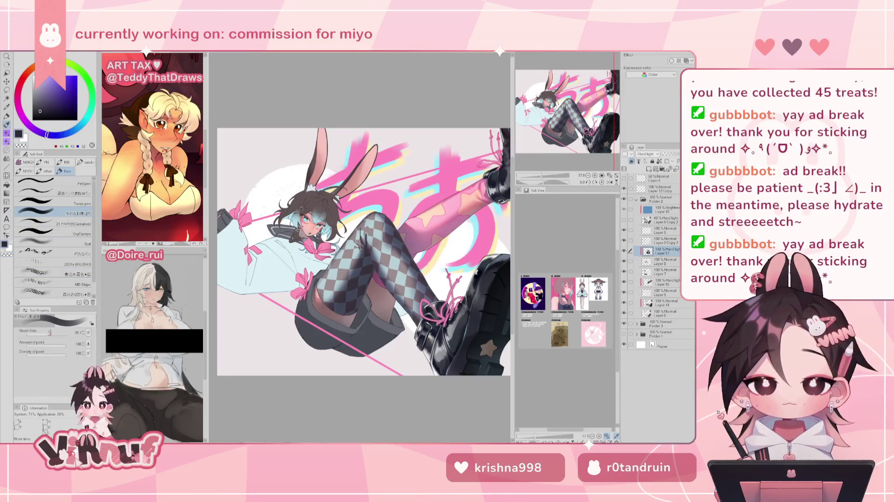
pyautogui.click(52, 333)
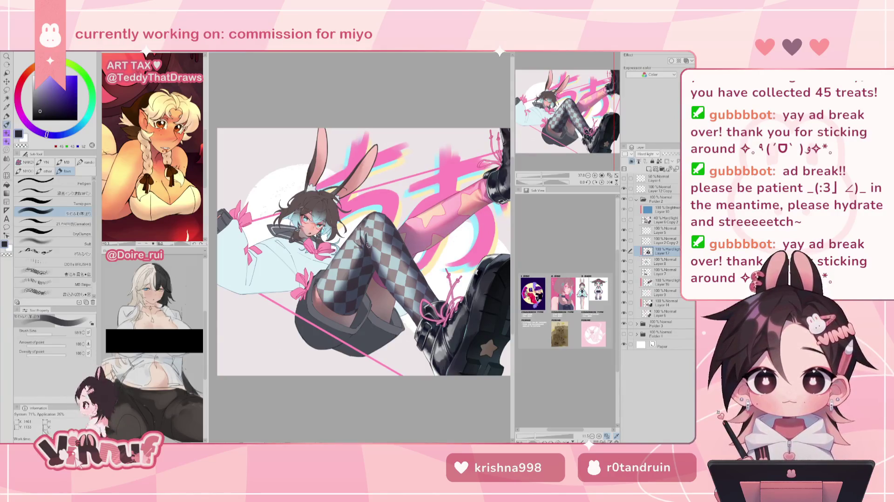
pyautogui.press('h')
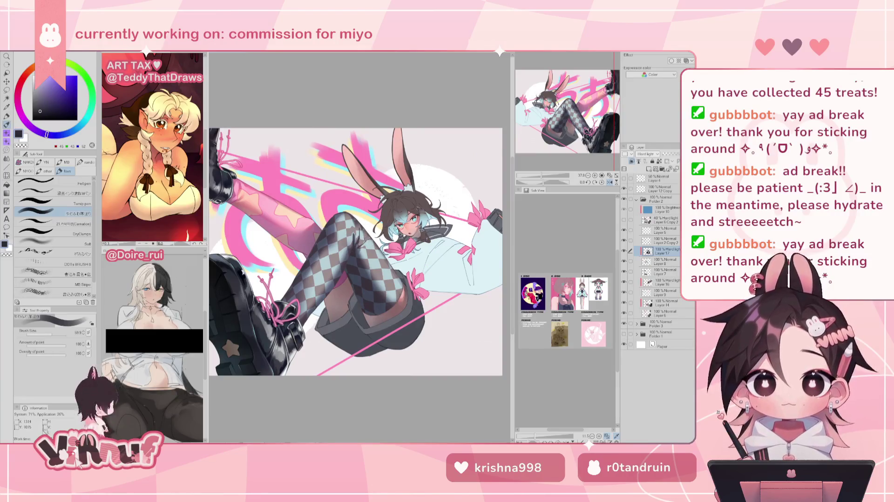
pyautogui.press('h')
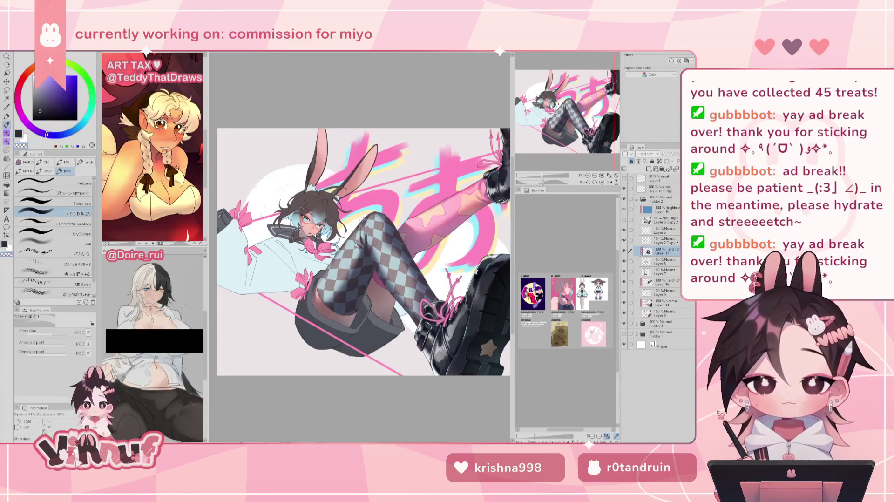
# Step: Adjust the brush between sizes 30, 64 and 21 while mirroring the view to check proportions
pyautogui.moveTo(55, 334); pyautogui.dragTo(44, 335)
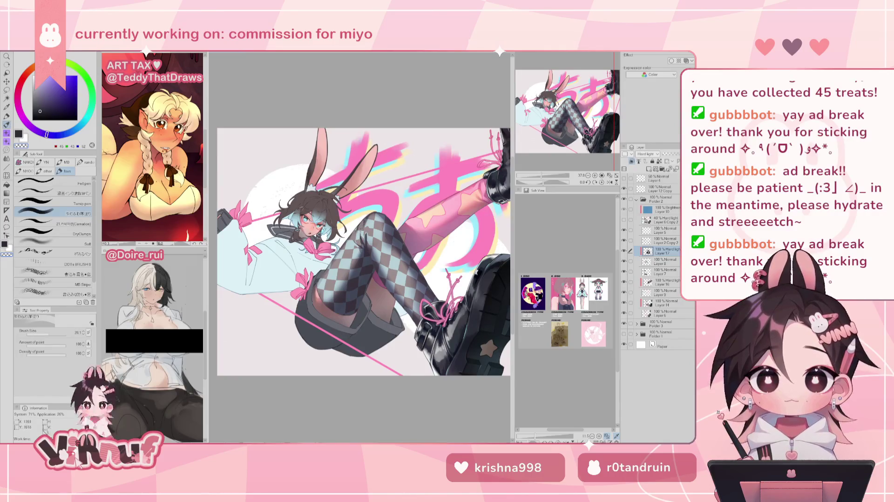
pyautogui.press('h')
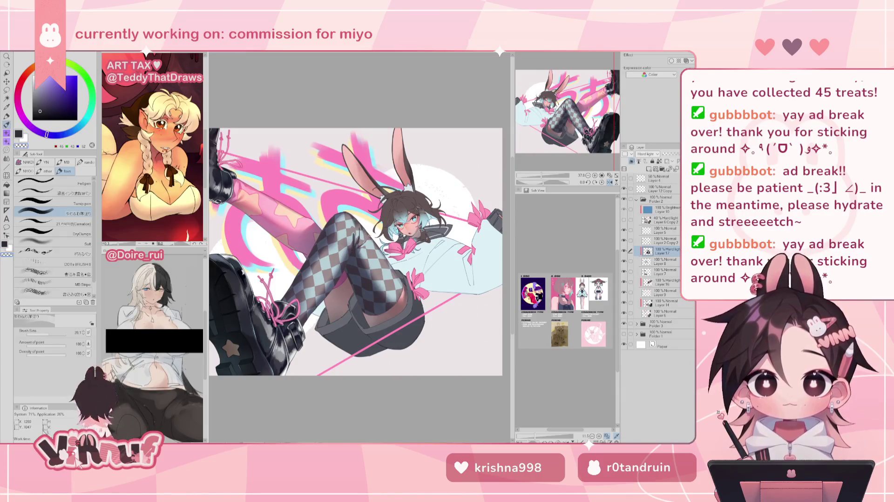
pyautogui.press(']')
pyautogui.press(']')
pyautogui.press(']')
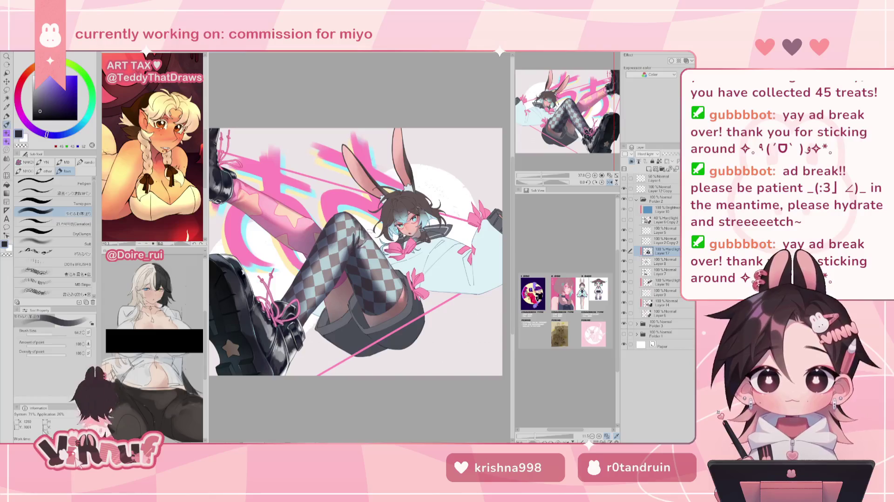
pyautogui.press('[')
pyautogui.press('[')
pyautogui.press('[')
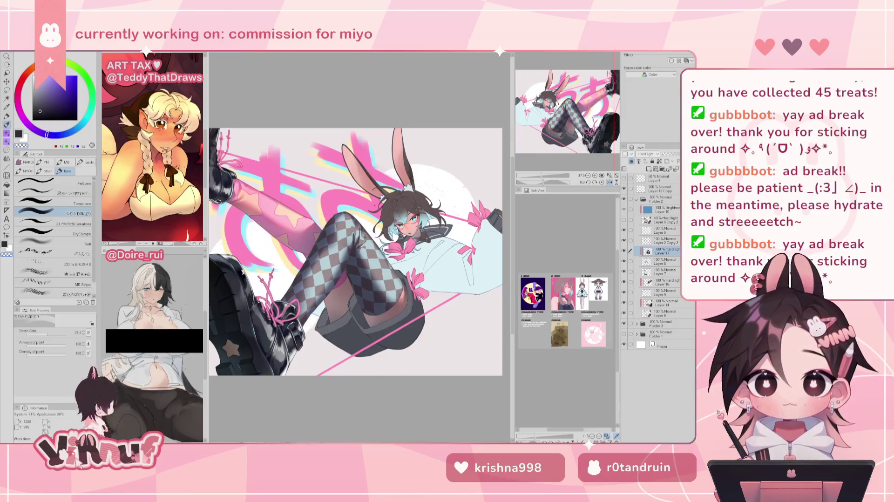
pyautogui.press('h')
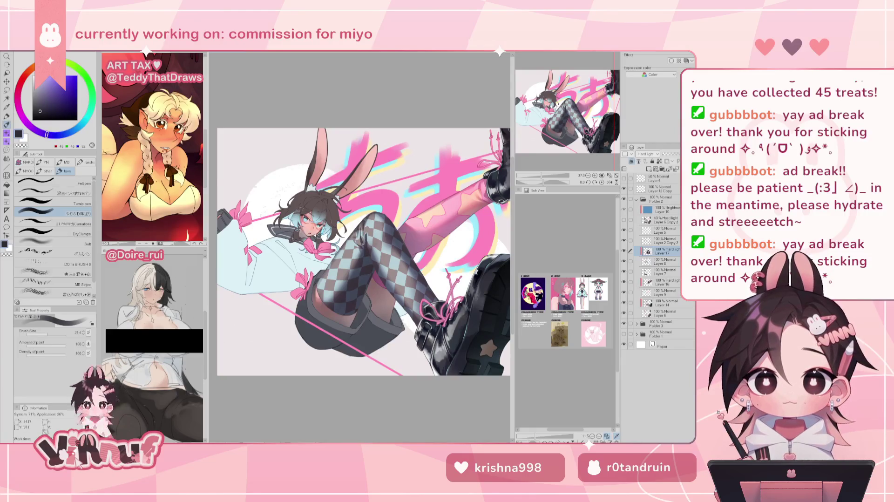
pyautogui.press('h')
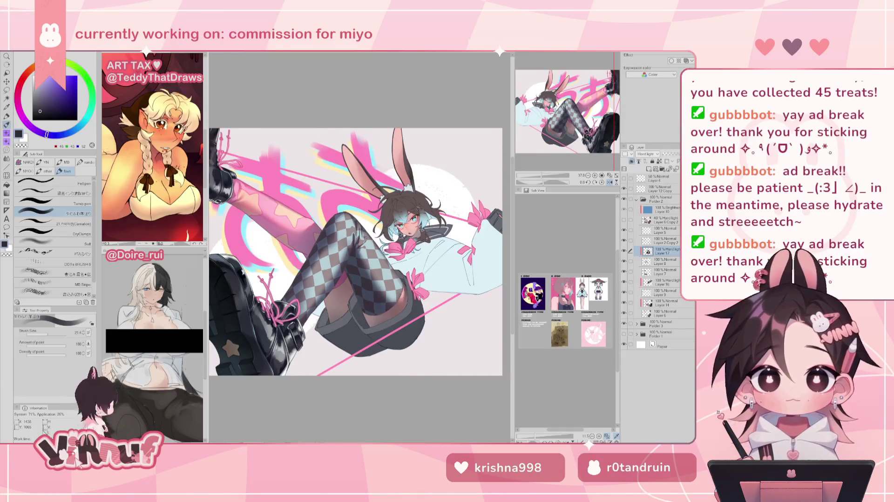
pyautogui.press('h')
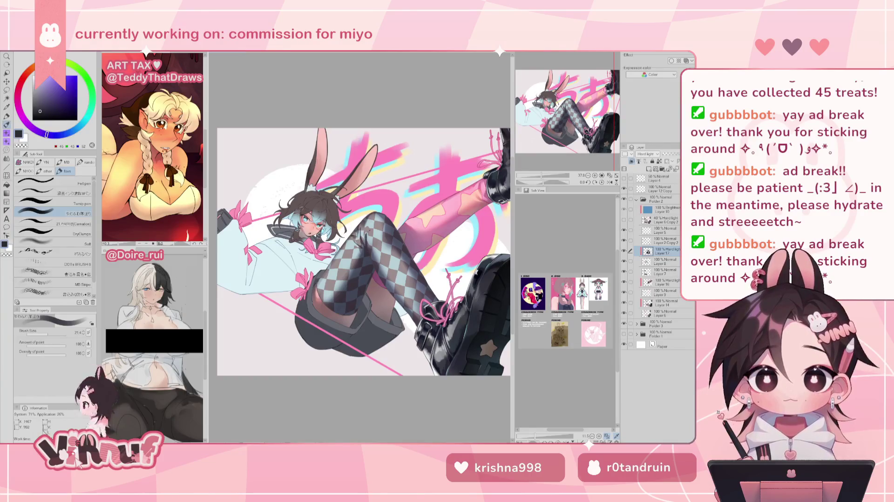
pyautogui.press('h')
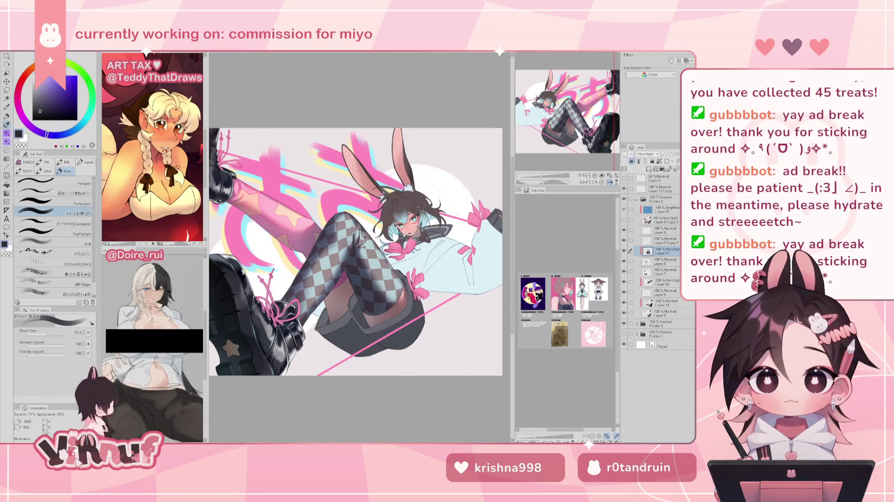
pyautogui.press('h')
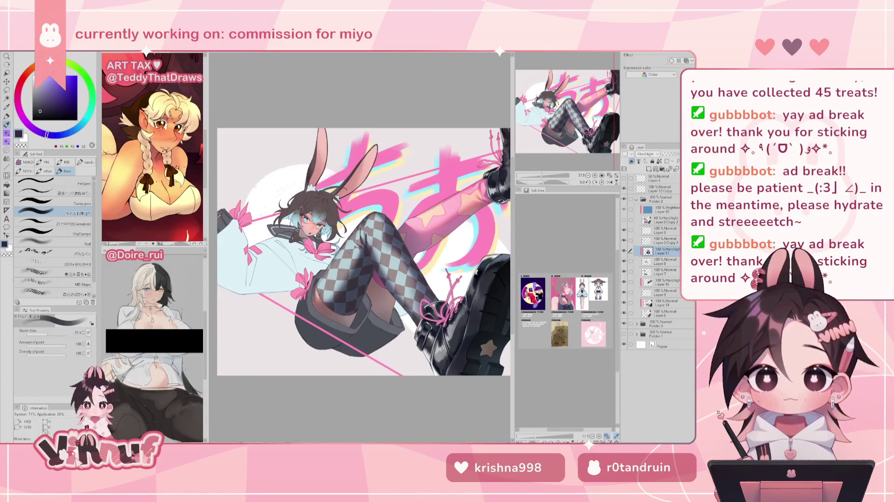
# Step: Enlarge the brush and pick a lighter muted grey-blue colour
pyautogui.press(']')
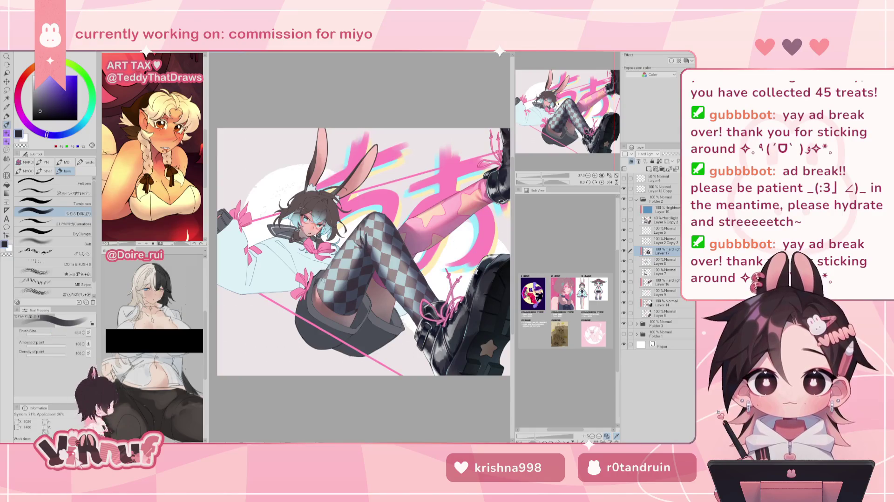
pyautogui.press(']')
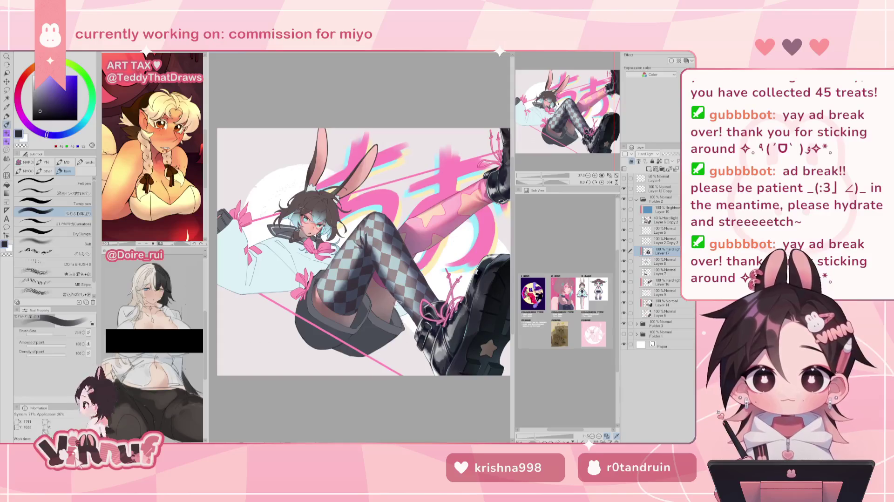
pyautogui.press('h')
pyautogui.press('h')
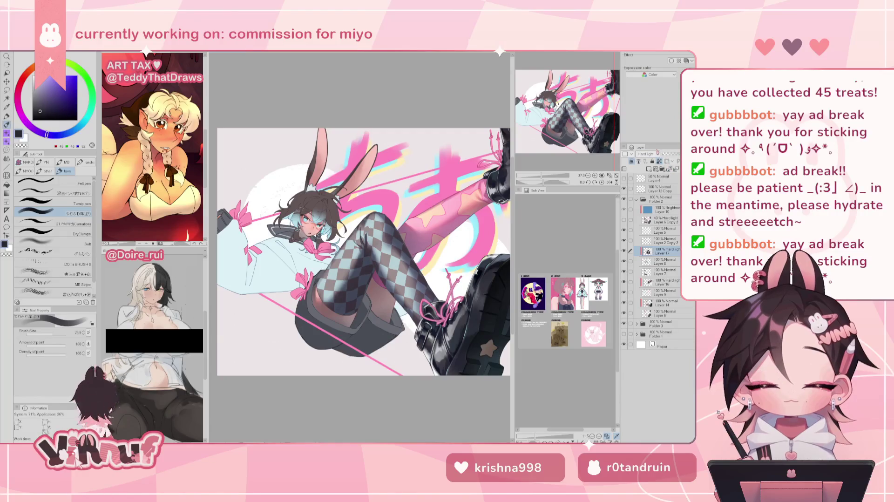
pyautogui.click(42, 98)
pyautogui.moveTo(46, 134); pyautogui.dragTo(62, 134)
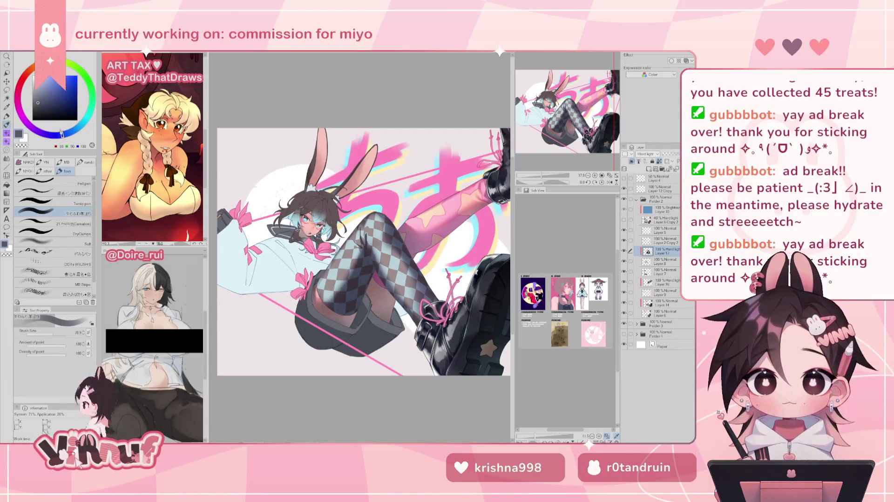
# Step: With a large soft airbrush in dusky blue-grey, shade and blend the stocking's knee
pyautogui.click(44, 99)
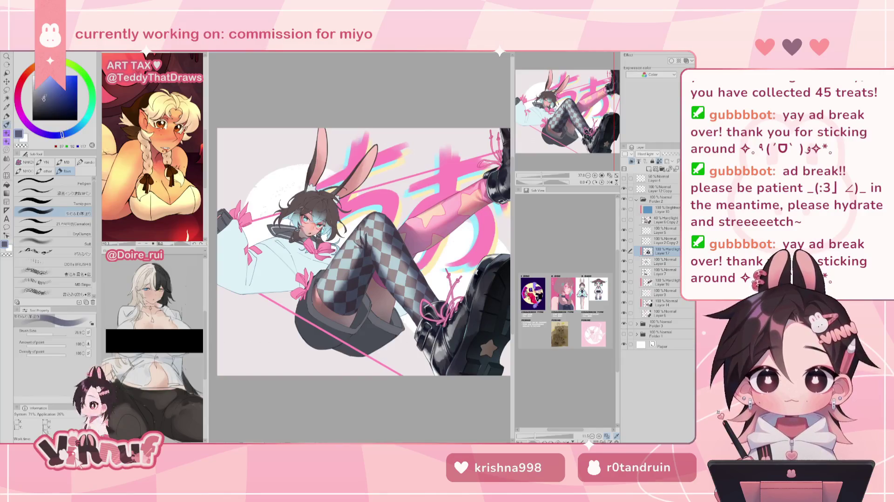
pyautogui.click(70, 242)
pyautogui.moveTo(53, 333); pyautogui.dragTo(60, 333)
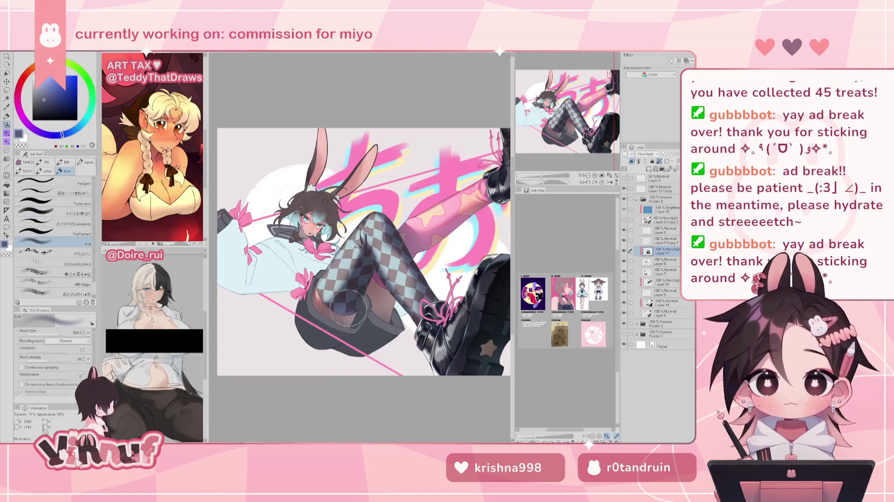
pyautogui.press('h')
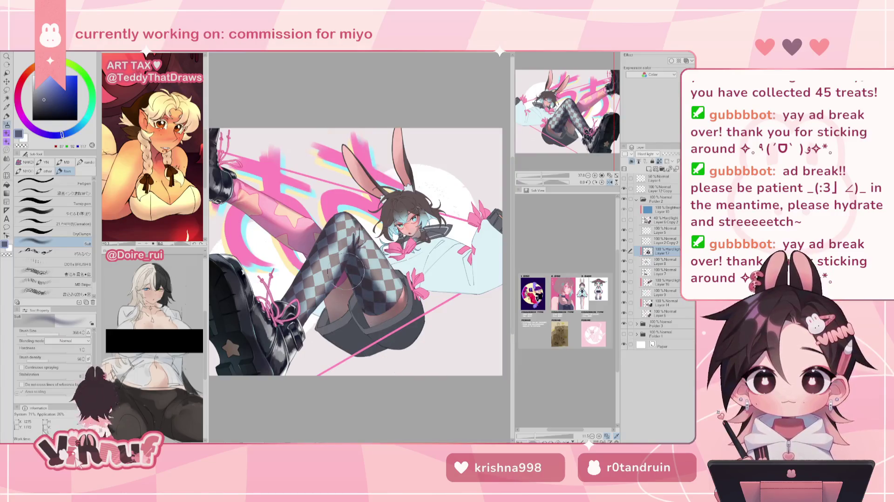
pyautogui.moveTo(368, 305)
pyautogui.mouseDown()
pyautogui.moveTo(396, 356)
pyautogui.moveTo(389, 325)
pyautogui.mouseUp()
pyautogui.moveTo(65, 135); pyautogui.dragTo(69, 133)
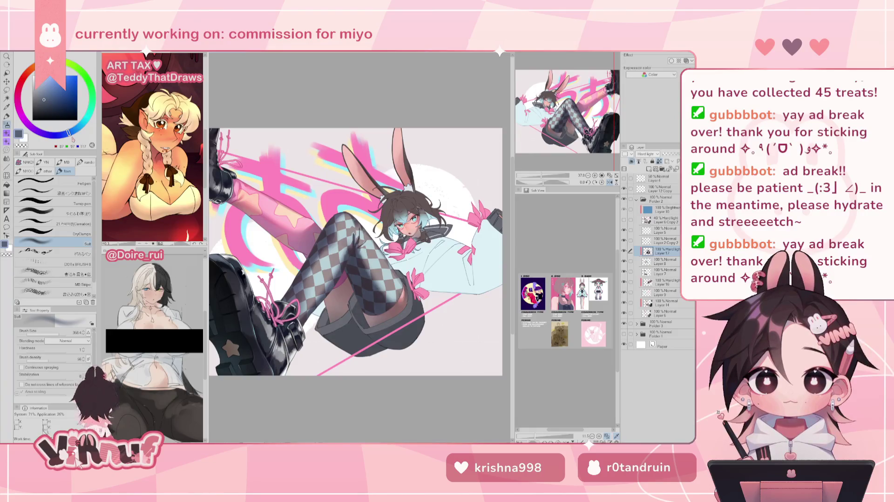
pyautogui.moveTo(370, 298); pyautogui.dragTo(396, 346)
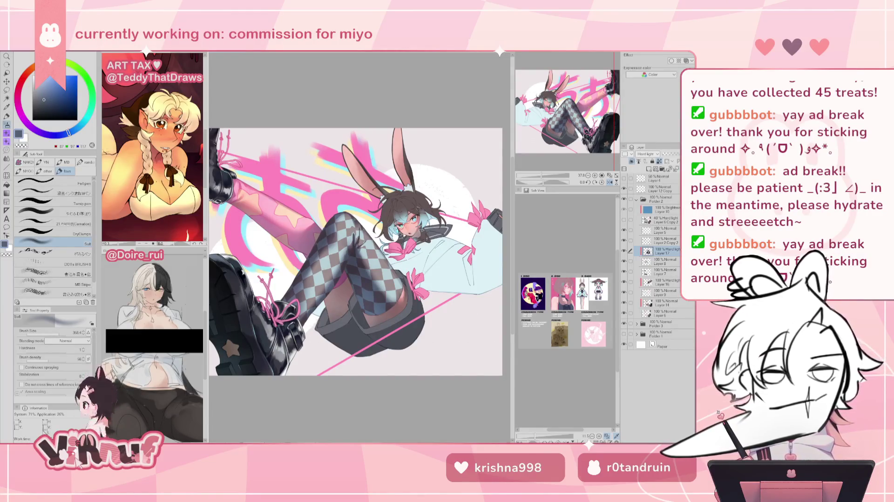
pyautogui.moveTo(357, 251)
pyautogui.mouseDown()
pyautogui.moveTo(363, 233)
pyautogui.moveTo(348, 228)
pyautogui.mouseUp()
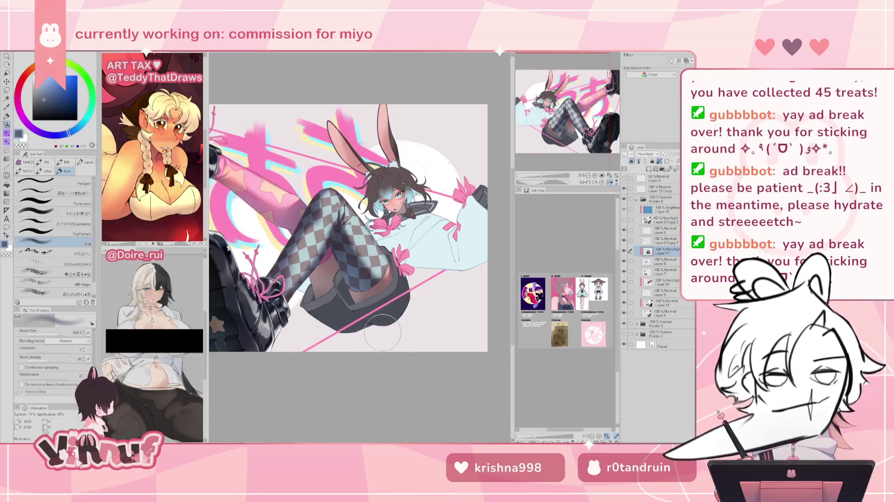
# Step: Shade the thigh toward the boot laces and skirt edge, rotating the view, ending on purple
pyautogui.press('h')
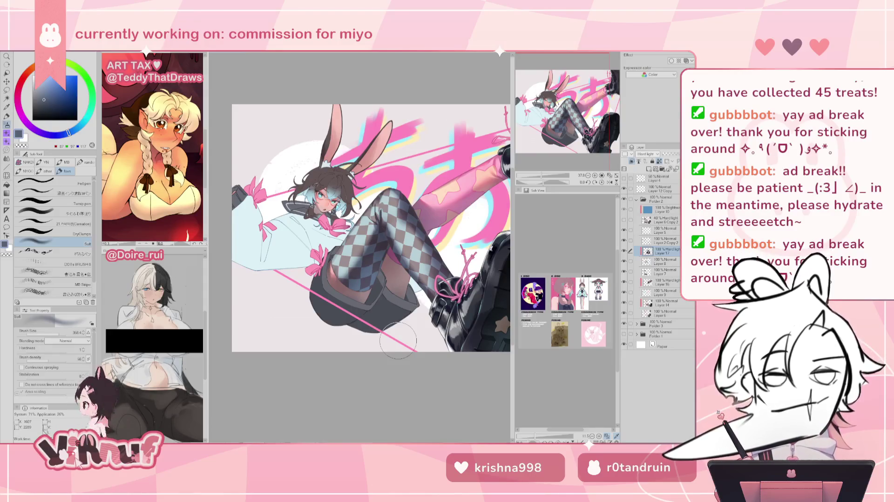
pyautogui.press('h')
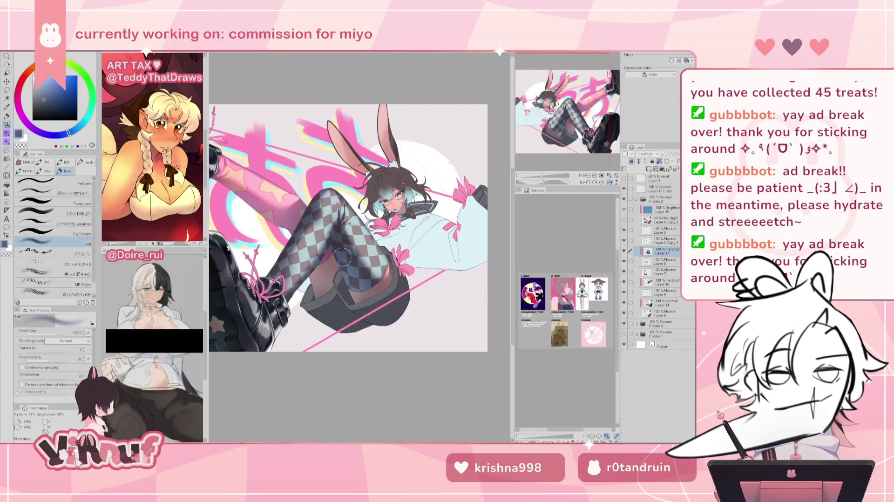
pyautogui.press('h')
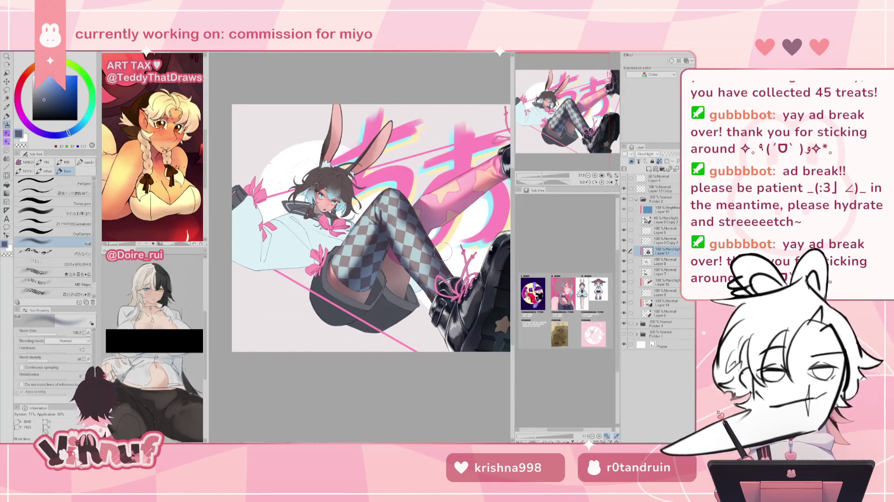
pyautogui.moveTo(442, 263)
pyautogui.mouseDown()
pyautogui.moveTo(414, 212)
pyautogui.moveTo(456, 263)
pyautogui.mouseUp()
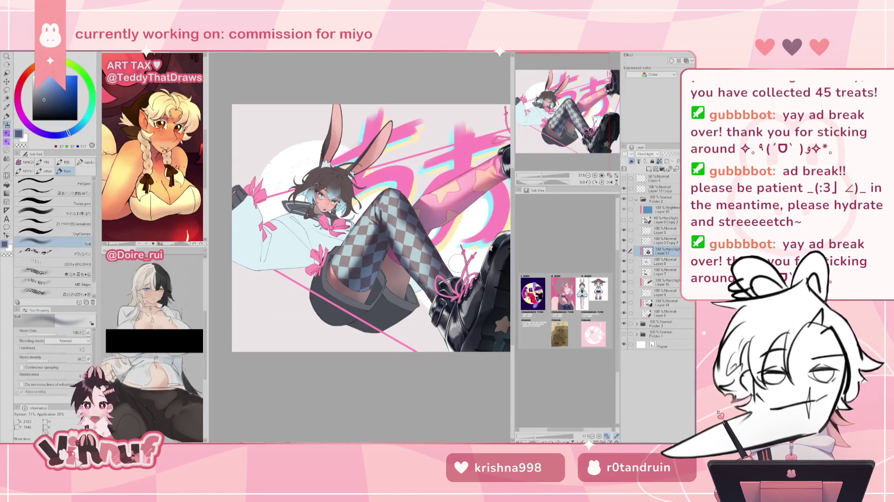
pyautogui.press('^')
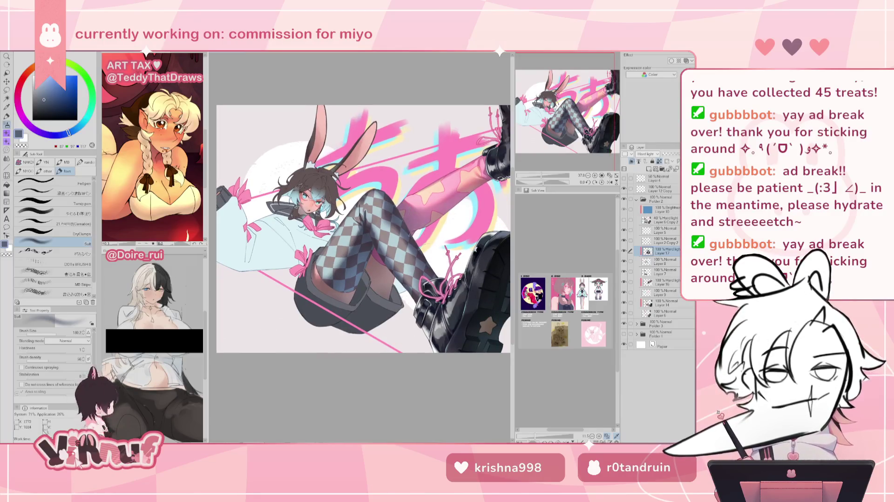
pyautogui.moveTo(417, 237); pyautogui.dragTo(441, 265)
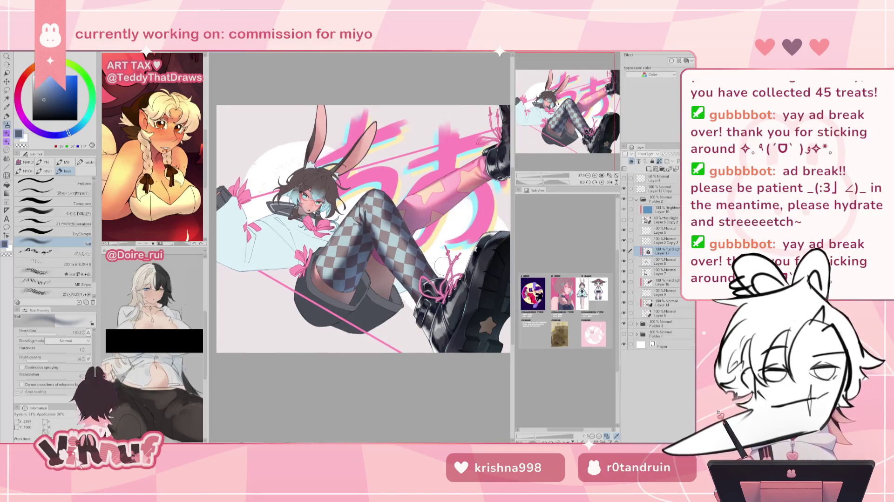
pyautogui.press('^')
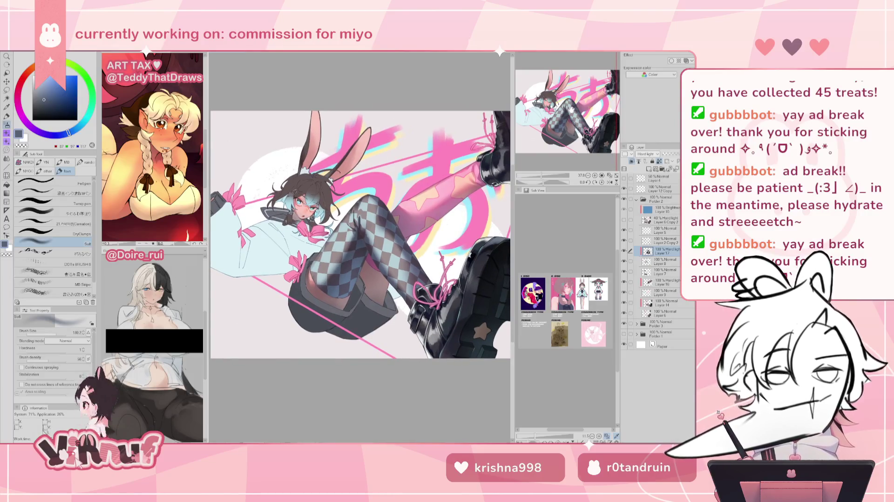
pyautogui.moveTo(404, 308); pyautogui.dragTo(396, 302)
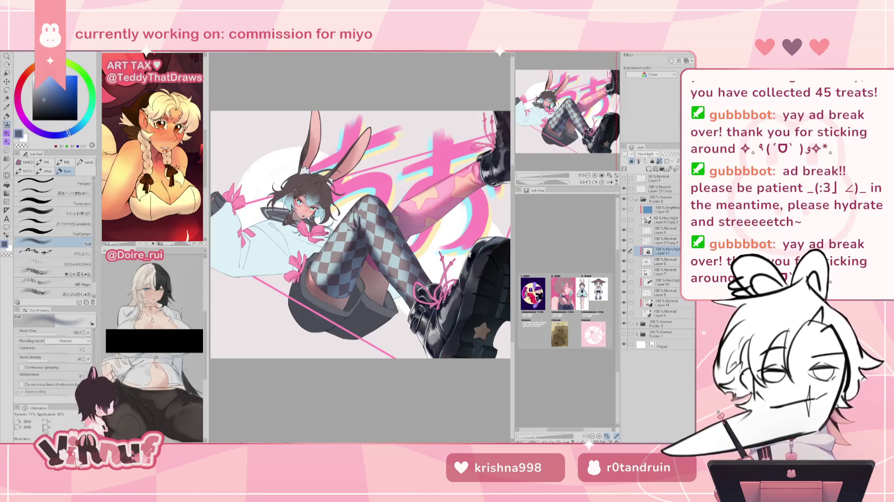
pyautogui.press('^')
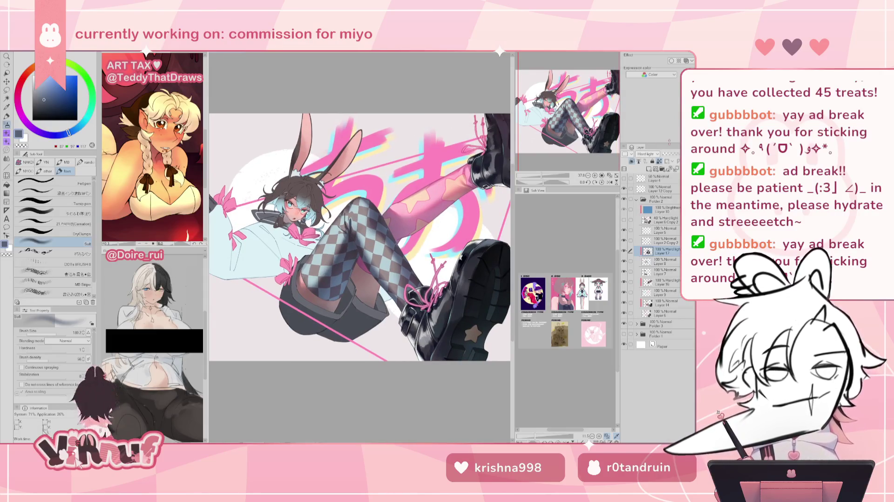
pyautogui.moveTo(61, 136); pyautogui.dragTo(31, 126)
# Step: Try purple, pink and coral colours and paint a soft shadow stroke on the checkered leg
pyautogui.click(54, 84)
pyautogui.press('h')
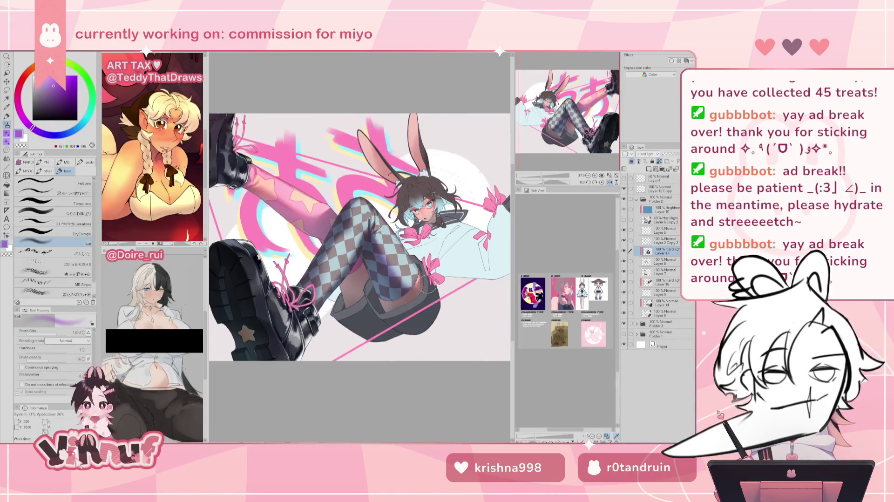
pyautogui.click(17, 98)
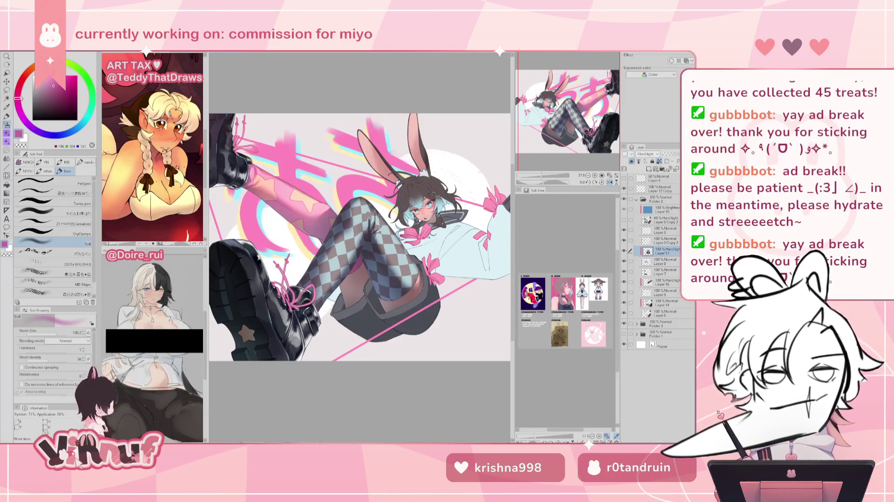
pyautogui.press('h')
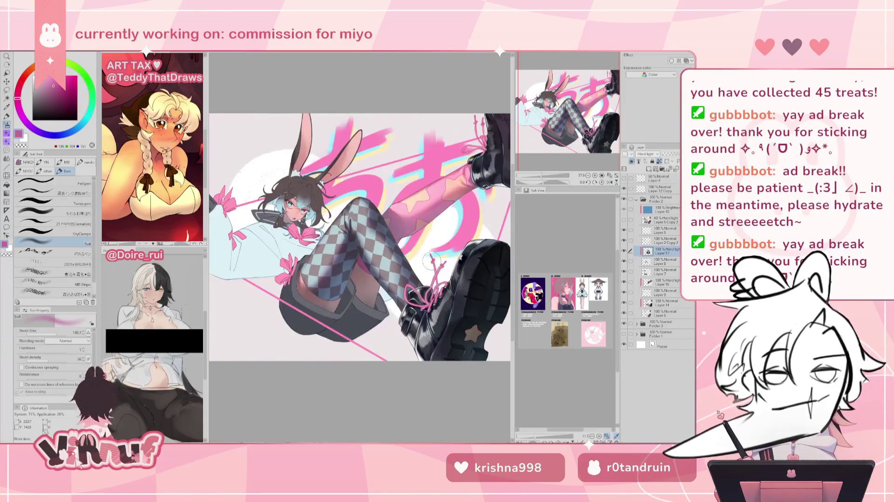
pyautogui.click(25, 74)
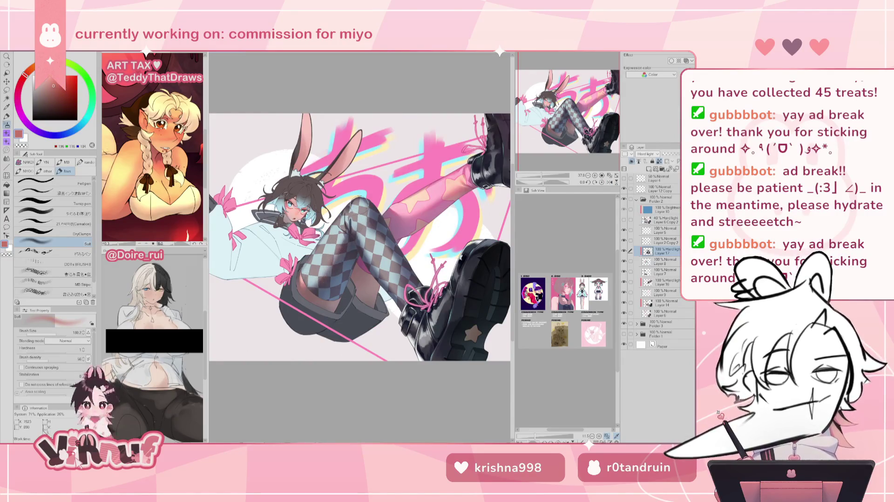
pyautogui.press('h')
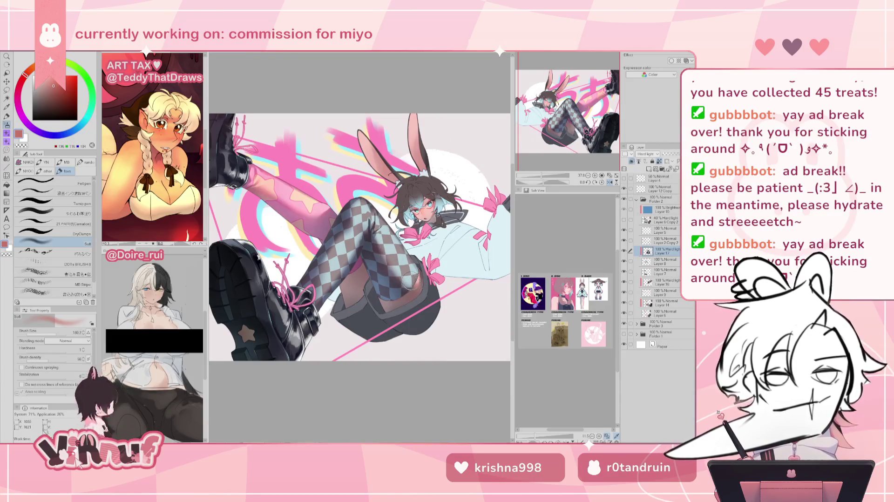
pyautogui.moveTo(406, 285); pyautogui.dragTo(404, 269)
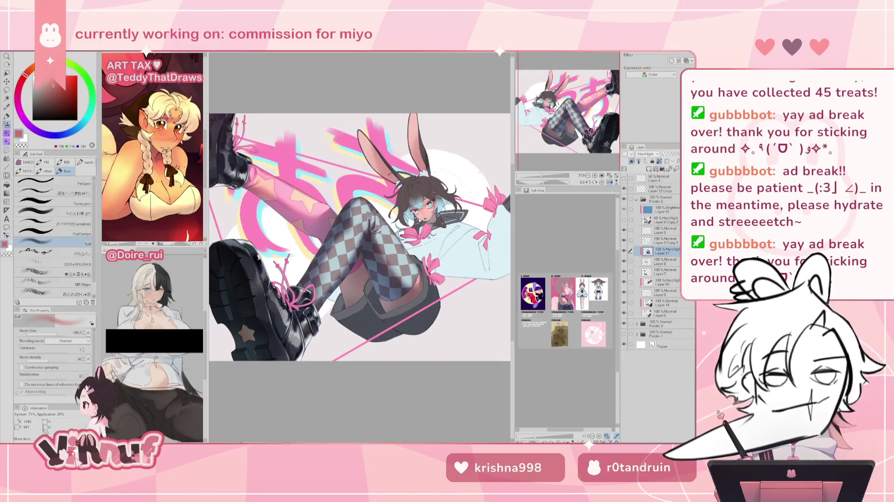
# Step: After a mirrored check, shift the hue back to purple and darken it
pyautogui.press('h')
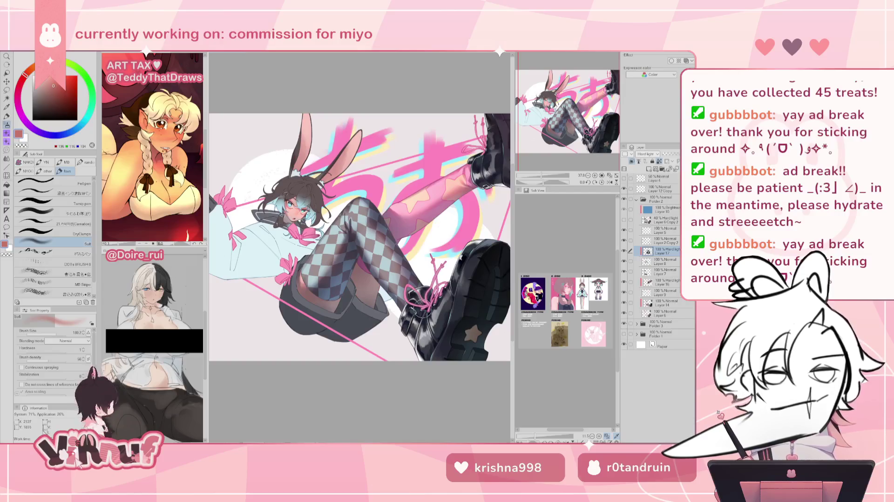
pyautogui.press('h')
pyautogui.press('h')
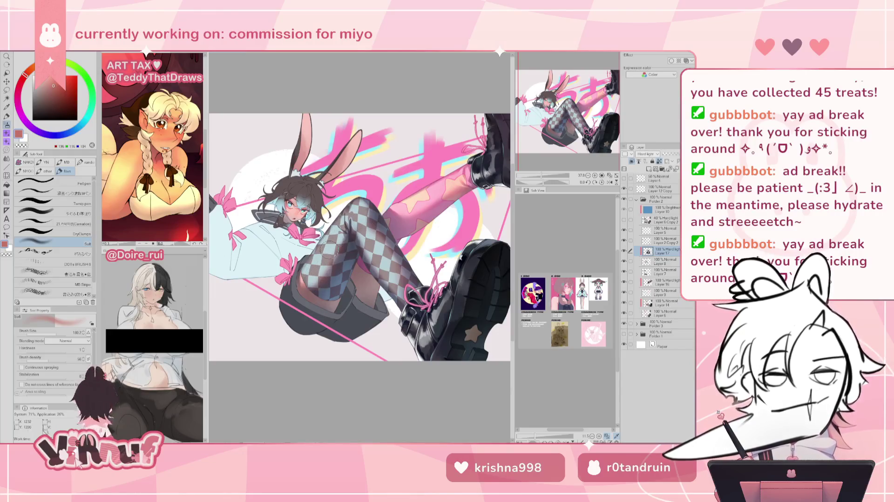
pyautogui.press('h')
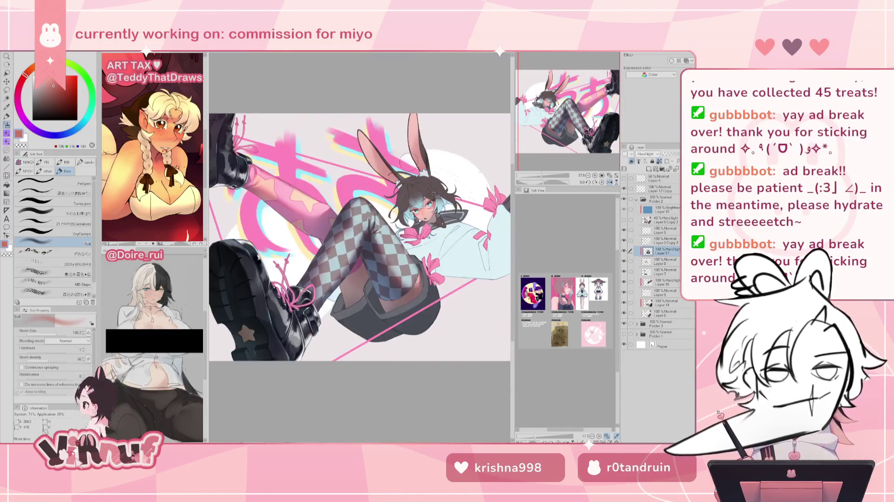
pyautogui.press('h')
pyautogui.moveTo(53, 134); pyautogui.dragTo(35, 129)
pyautogui.moveTo(41, 98); pyautogui.dragTo(44, 106)
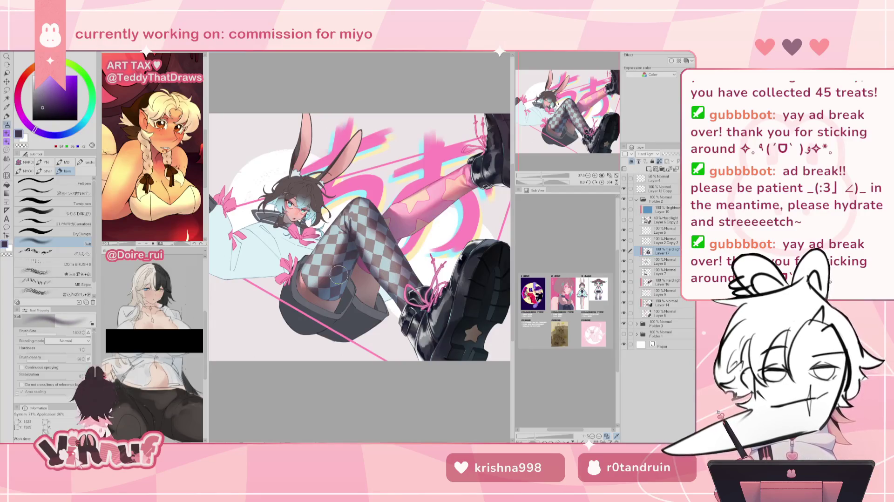
# Step: Pick a near-black shade nudged toward plum, reviewing the painting mirrored and restored
pyautogui.press('h')
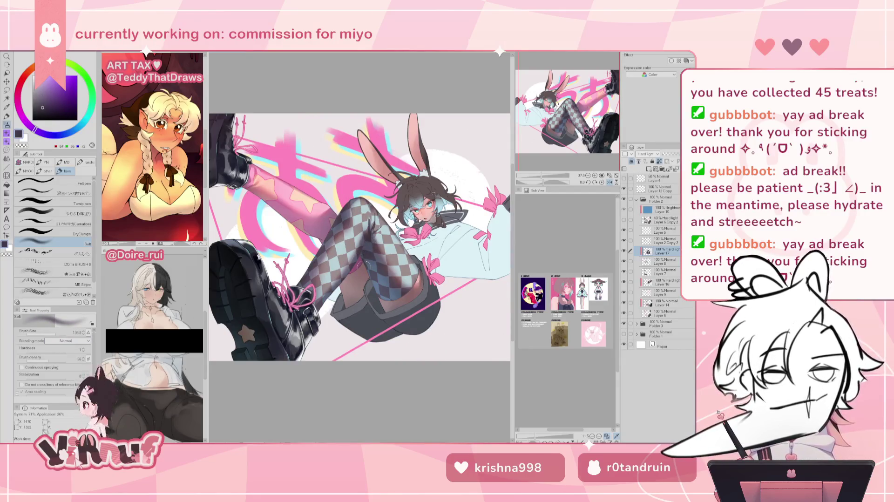
pyautogui.click(45, 112)
pyautogui.click(23, 117)
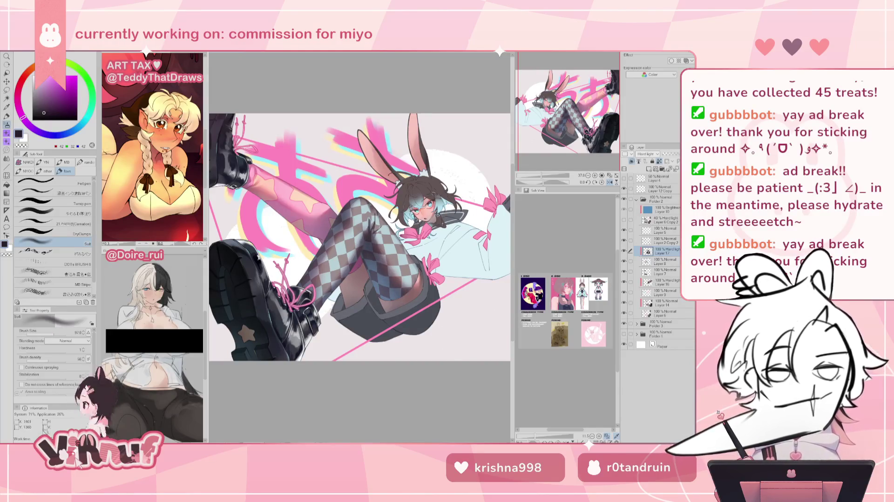
pyautogui.press('h')
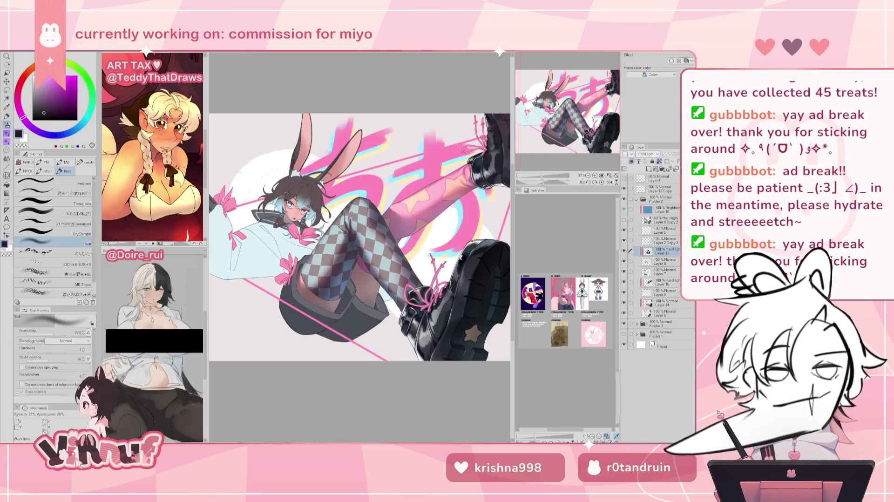
pyautogui.press('h')
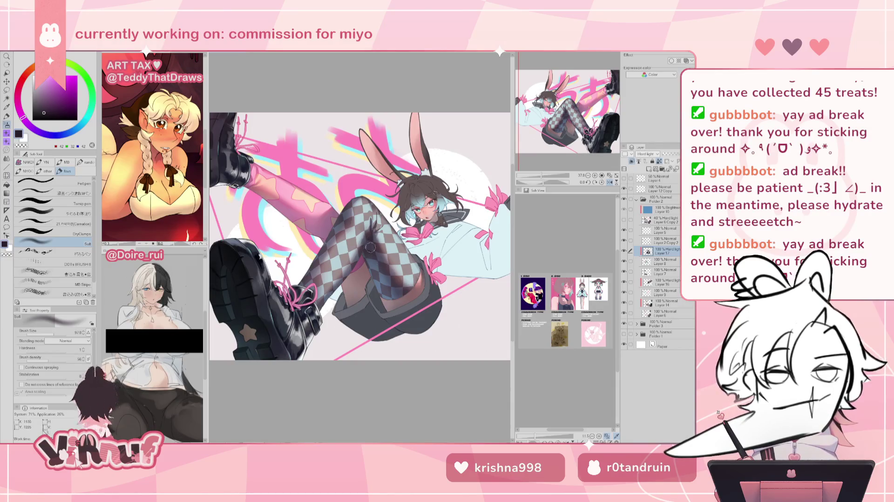
pyautogui.press('h')
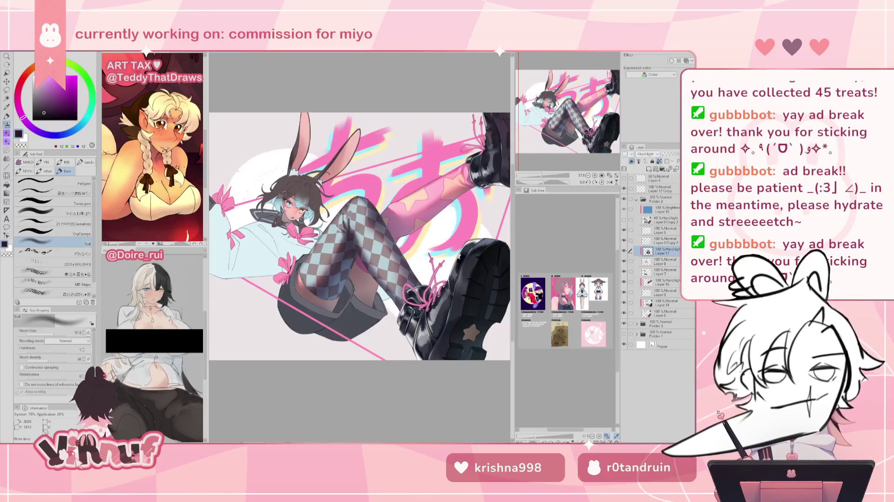
# Step: Fit the illustration to the window, select and toggle Layer 14, and ready the Liquify tool
pyautogui.scroll(5, 417, 279)
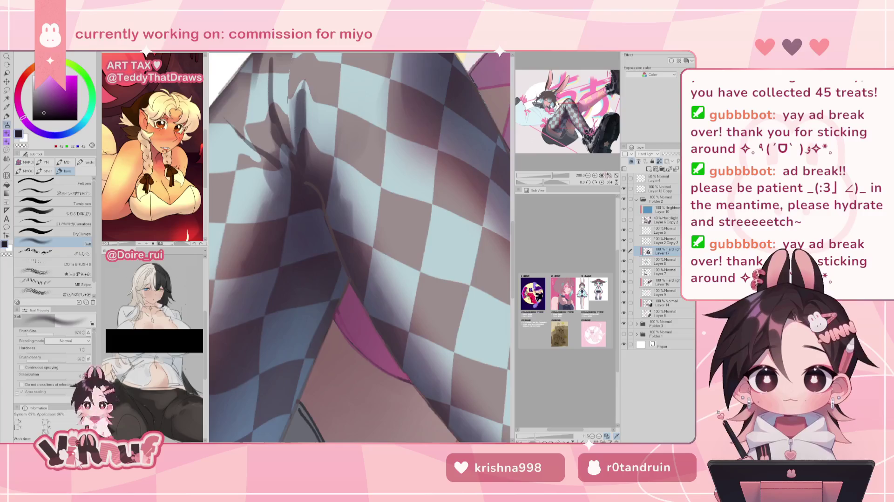
pyautogui.hotkey('ctrl', '0')
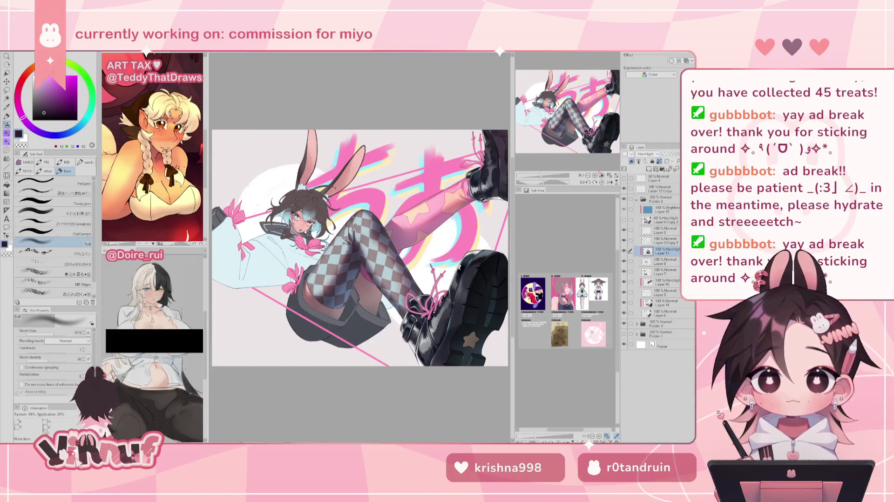
pyautogui.press('h')
pyautogui.press('h')
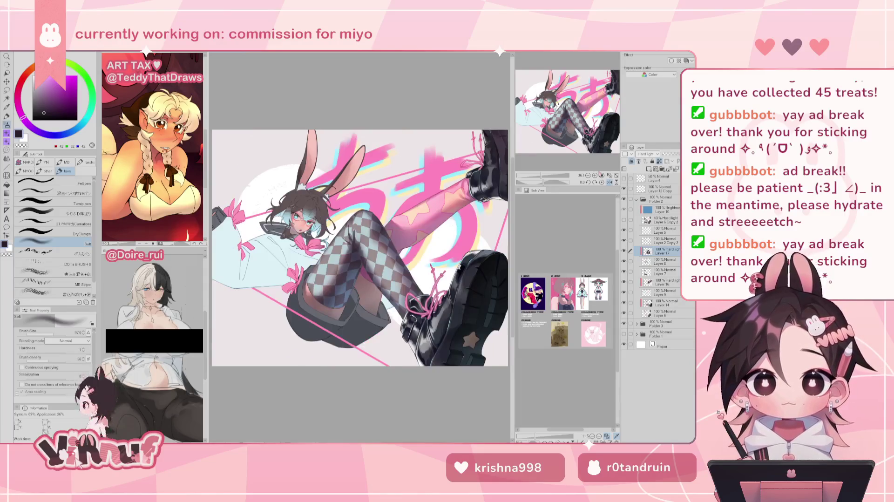
pyautogui.moveTo(541, 176); pyautogui.dragTo(543, 176)
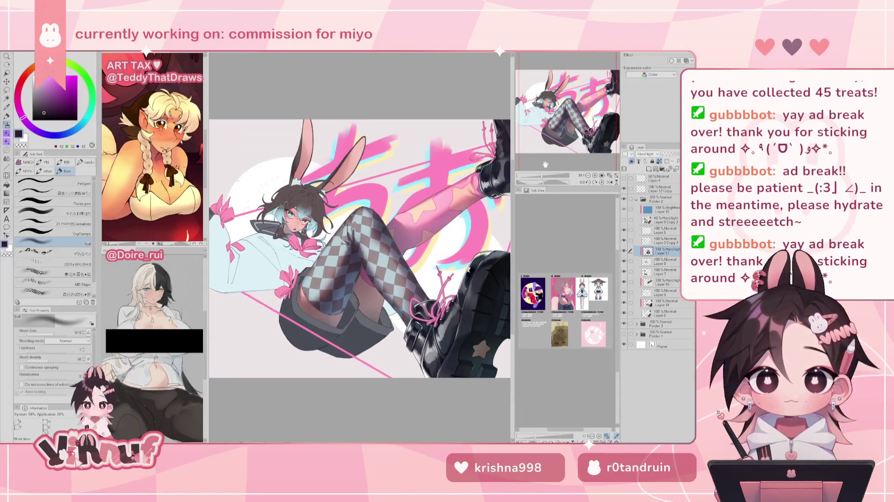
pyautogui.click(663, 305)
pyautogui.click(624, 303)
pyautogui.click(624, 303)
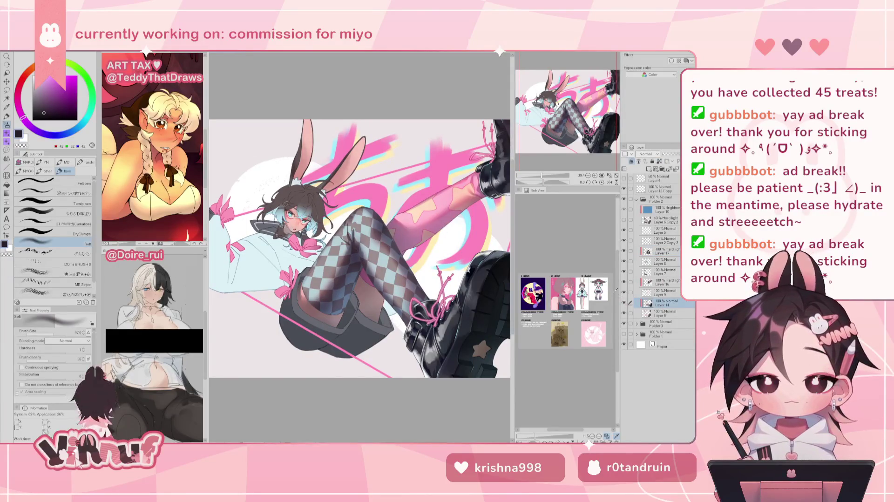
pyautogui.press('j')
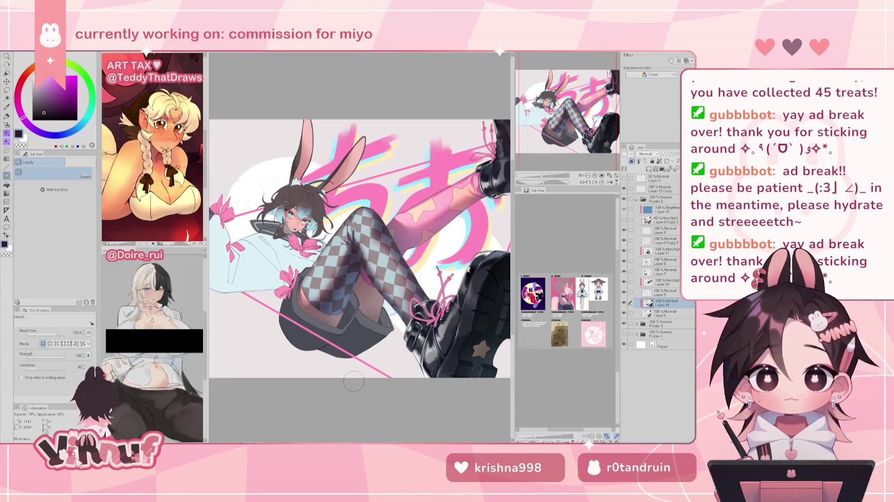
# Step: Mirror the canvas to check the illustration, then flip it back and reframe the view
pyautogui.press('h')
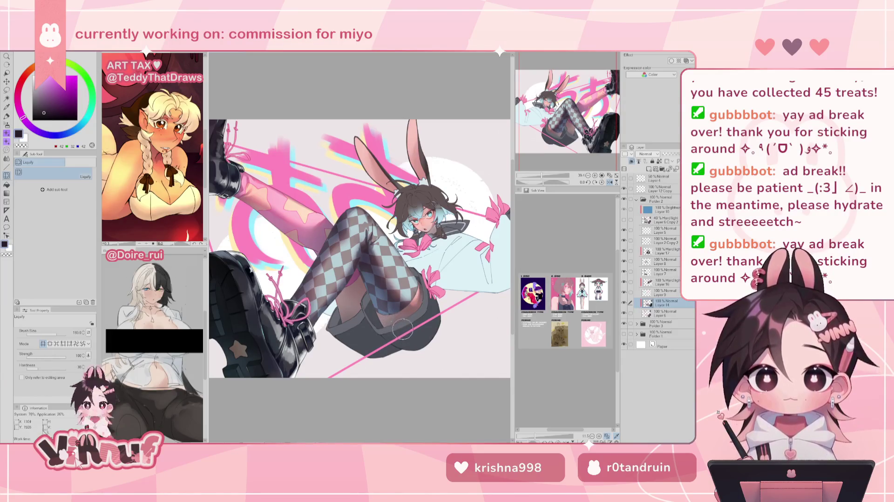
pyautogui.press('h')
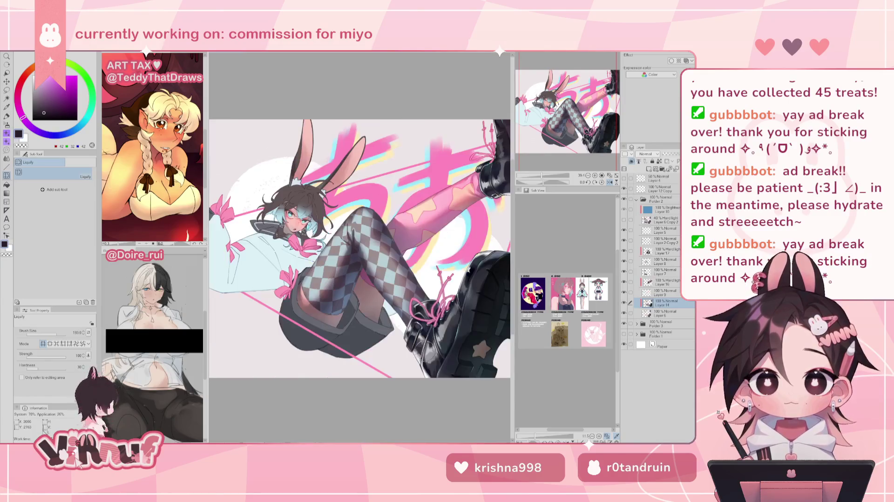
pyautogui.moveTo(541, 175); pyautogui.dragTo(538, 175)
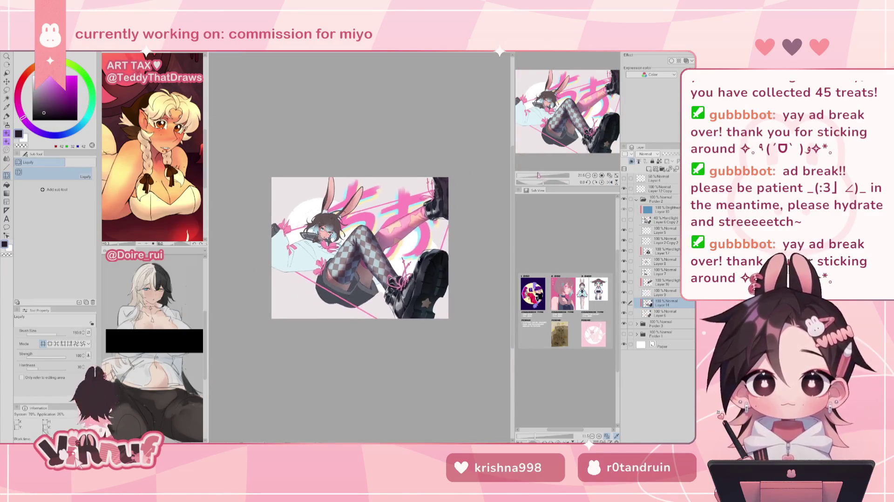
pyautogui.press('h')
pyautogui.press('h')
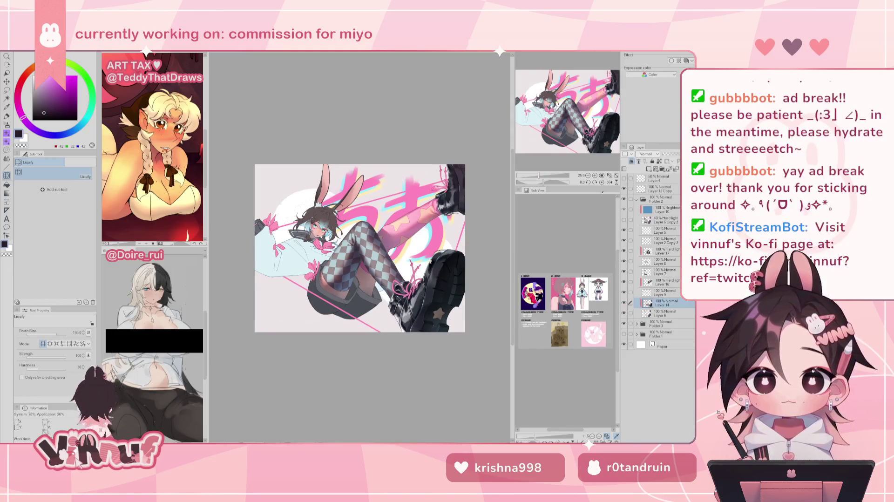
pyautogui.moveTo(540, 176); pyautogui.dragTo(545, 176)
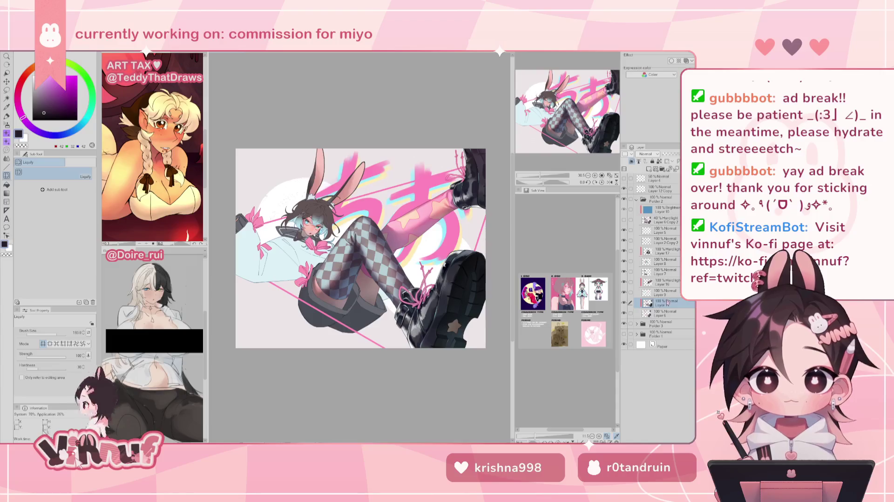
pyautogui.moveTo(358, 246); pyautogui.dragTo(332, 259)
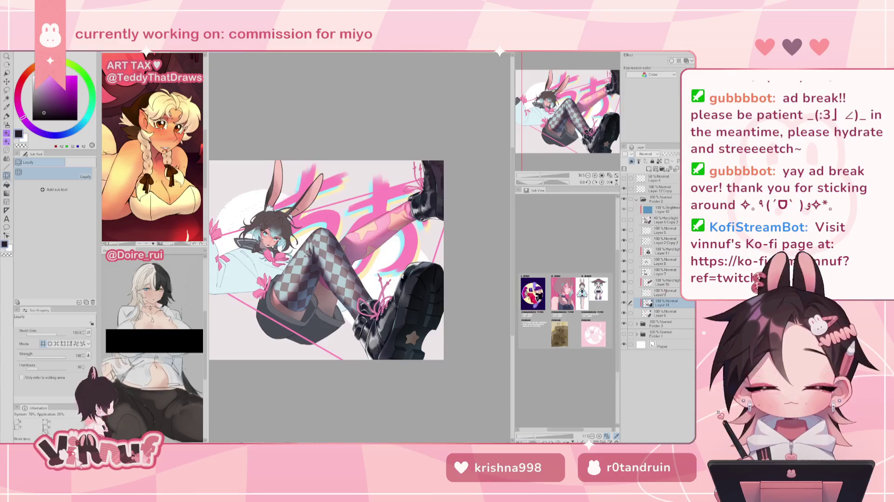
# Step: Make Hard light Layer 16 active and switch back to the Soft brush
pyautogui.click(661, 284)
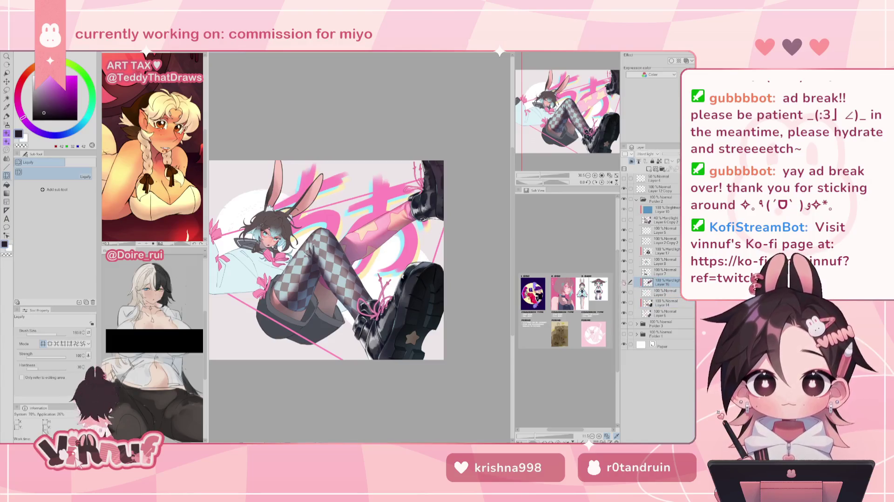
pyautogui.moveTo(326, 261); pyautogui.dragTo(295, 291)
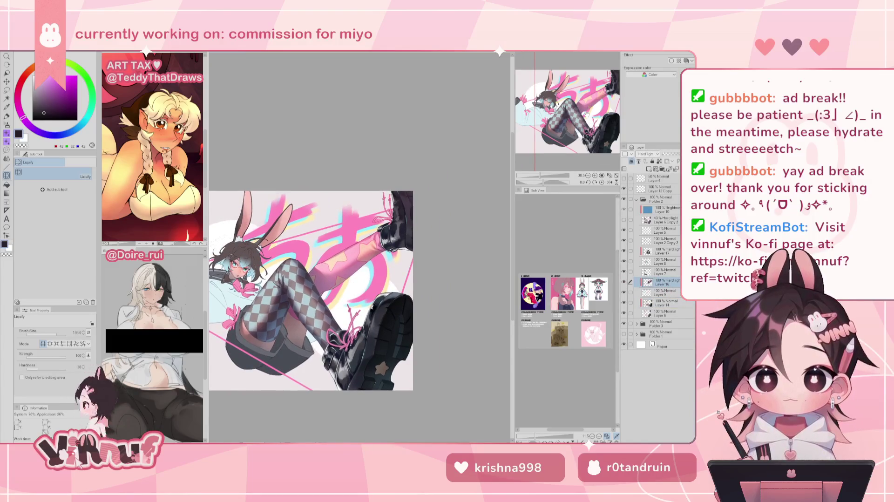
pyautogui.press('b')
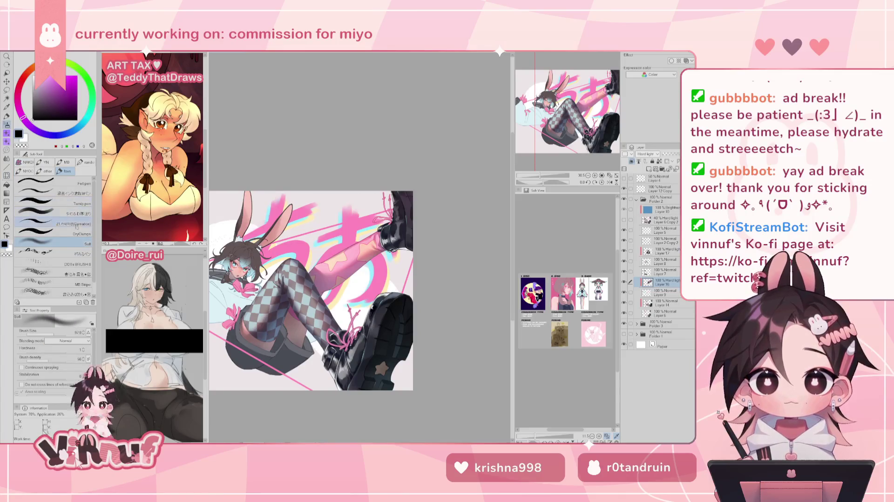
# Step: Resize the Soft brush to about 1743
pyautogui.press(']')
pyautogui.press(']')
pyautogui.press(']')
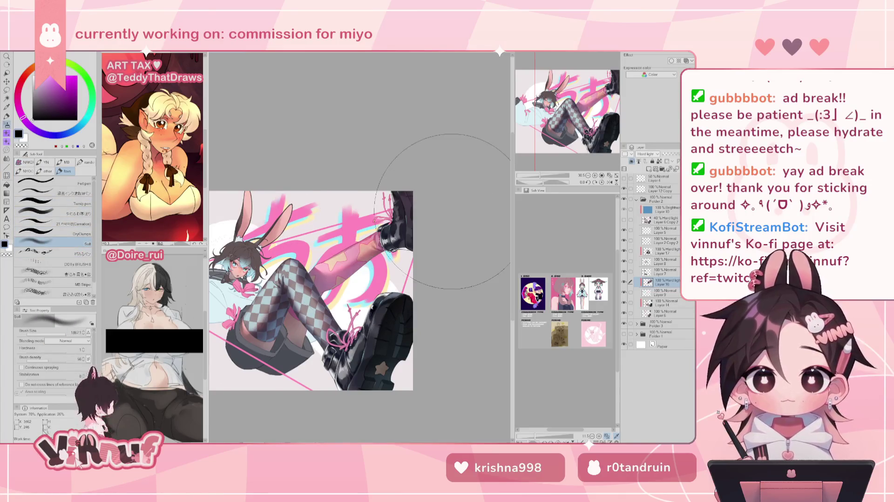
pyautogui.press('[')
pyautogui.press('[')
pyautogui.press('[')
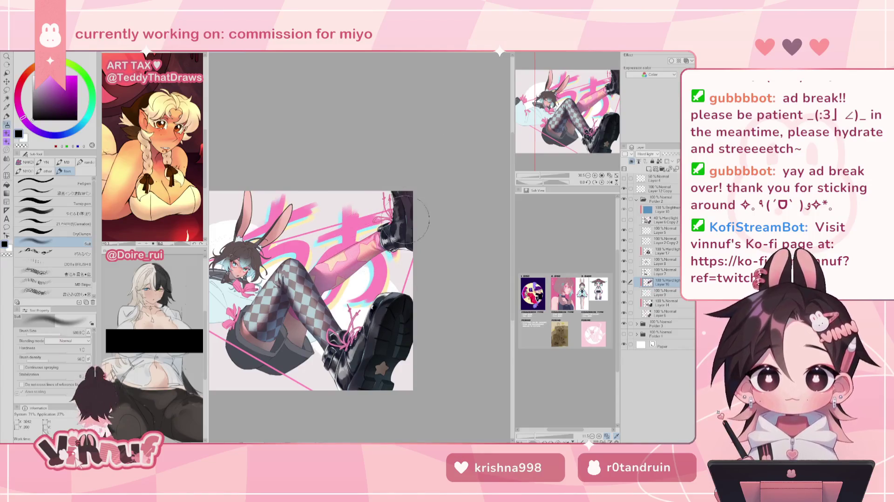
pyautogui.press(']')
pyautogui.press(']')
pyautogui.press(']')
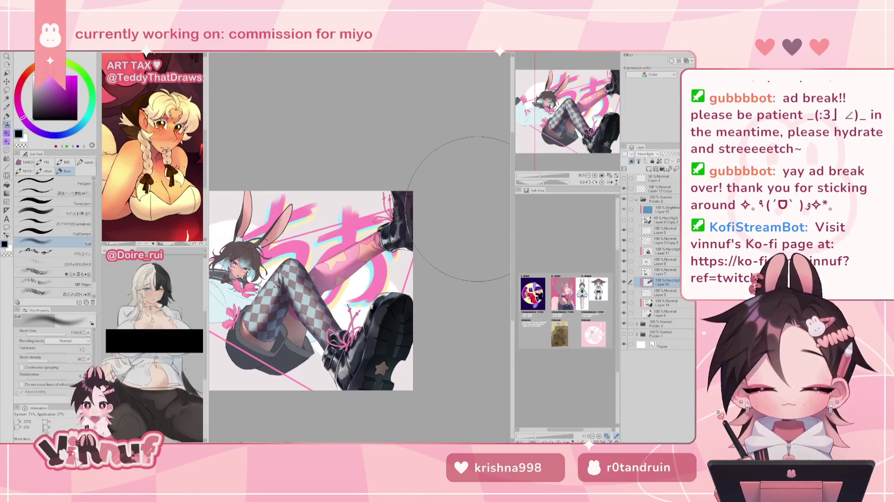
# Step: Check the mirrored view, zoom out, and pick a light lavender colour
pyautogui.press('h')
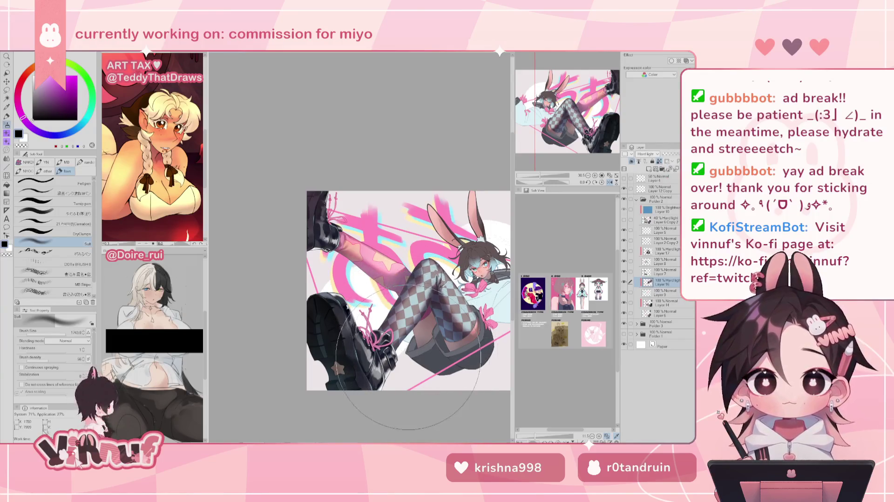
pyautogui.press('h')
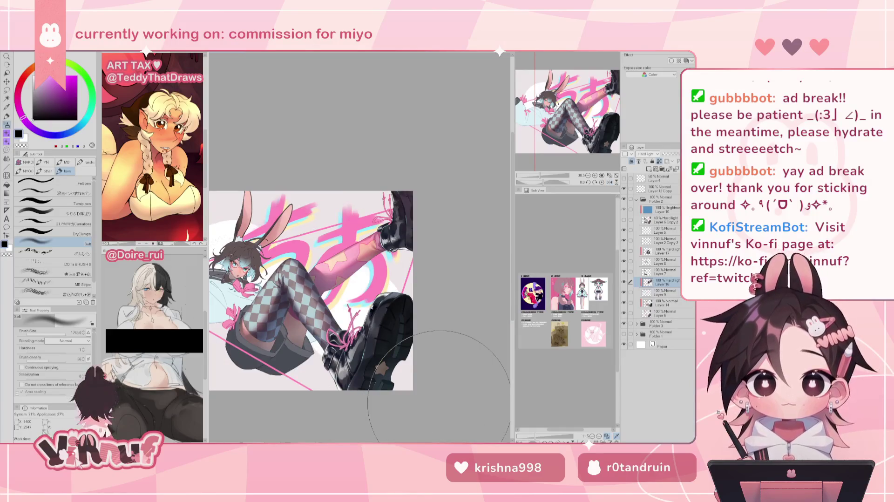
pyautogui.moveTo(542, 173); pyautogui.dragTo(539, 171)
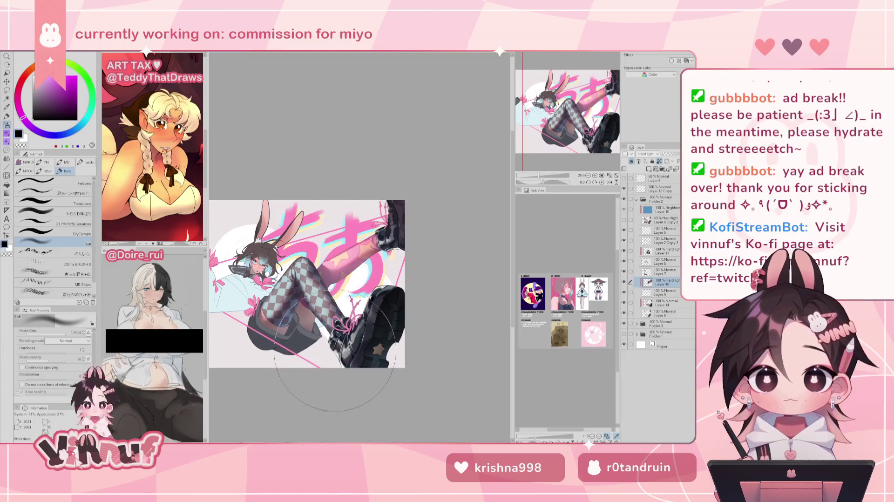
pyautogui.click(58, 135)
pyautogui.click(42, 86)
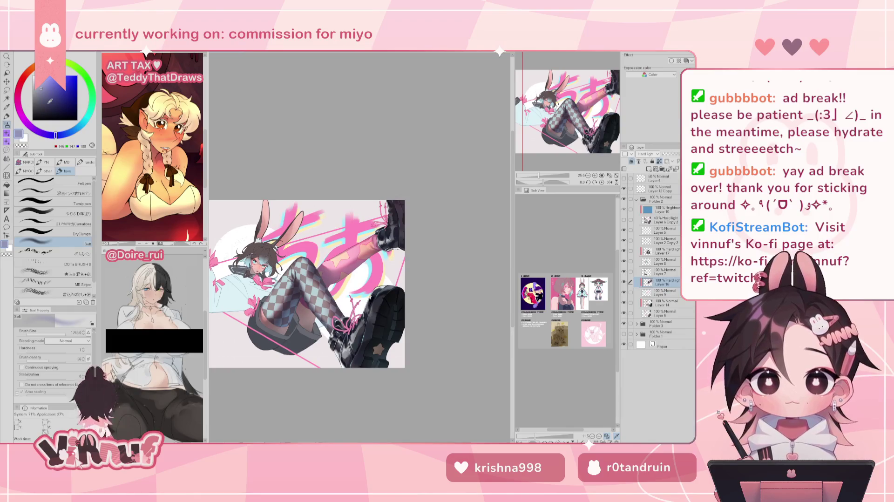
pyautogui.click(49, 100)
pyautogui.press('h')
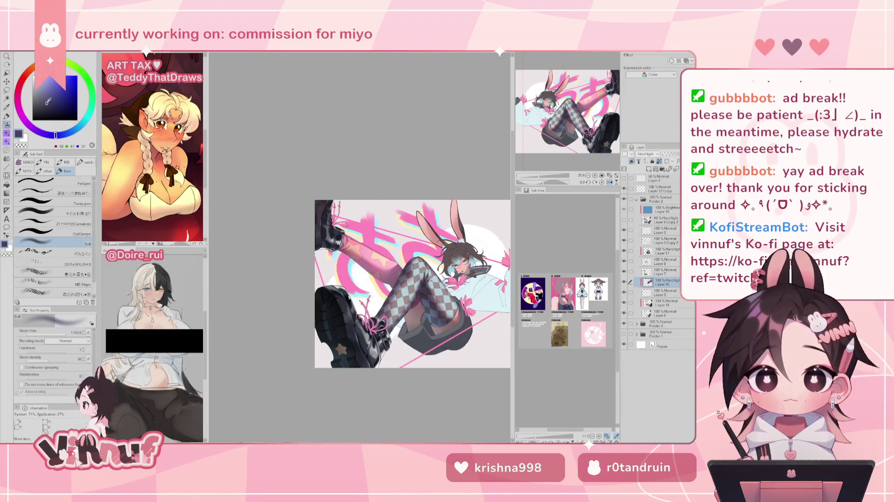
pyautogui.moveTo(58, 333); pyautogui.dragTo(65, 333)
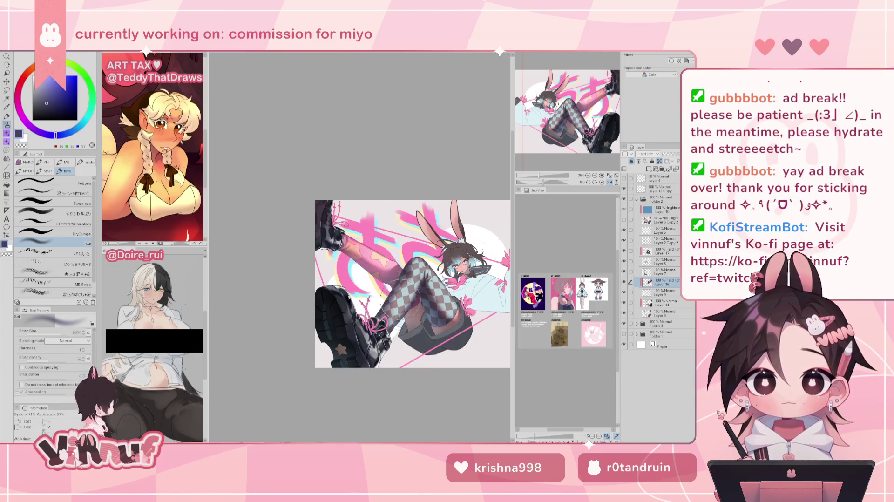
pyautogui.press('h')
pyautogui.moveTo(56, 334); pyautogui.dragTo(58, 332)
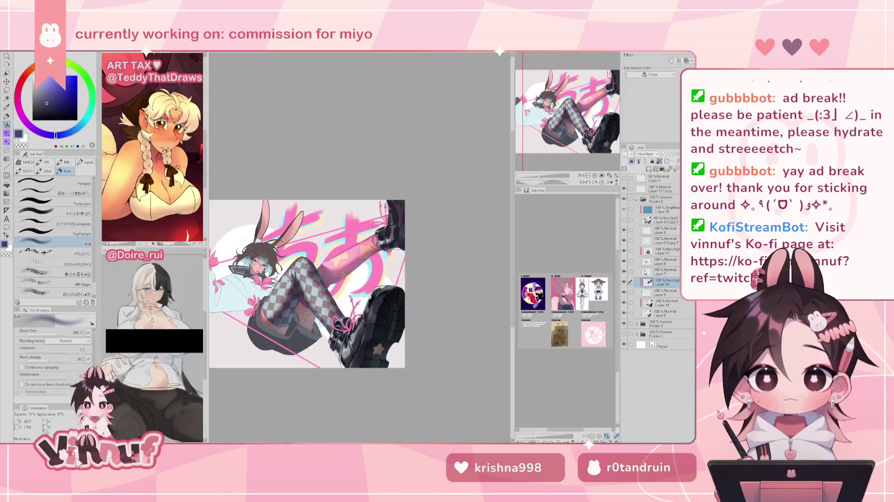
pyautogui.click(33, 120)
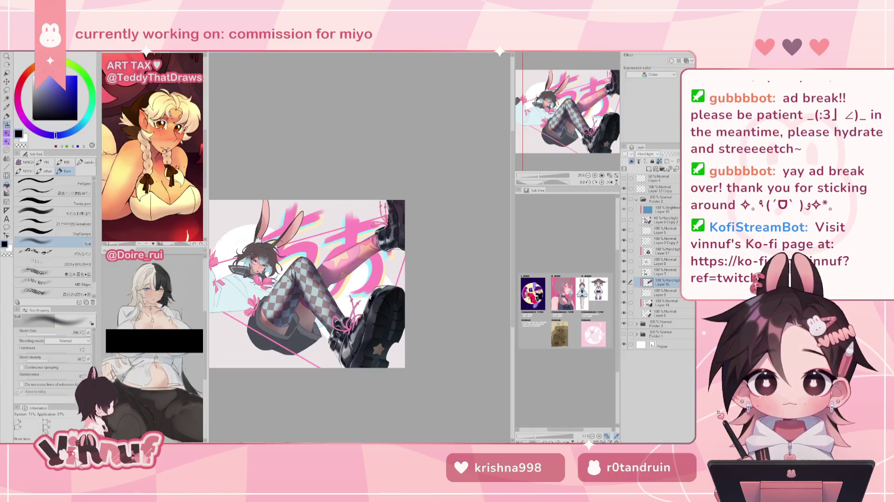
pyautogui.hotkey('alt', ']')
pyautogui.hotkey('alt', ']')
pyautogui.hotkey('alt', ']')
pyautogui.doubleClick(624, 252)
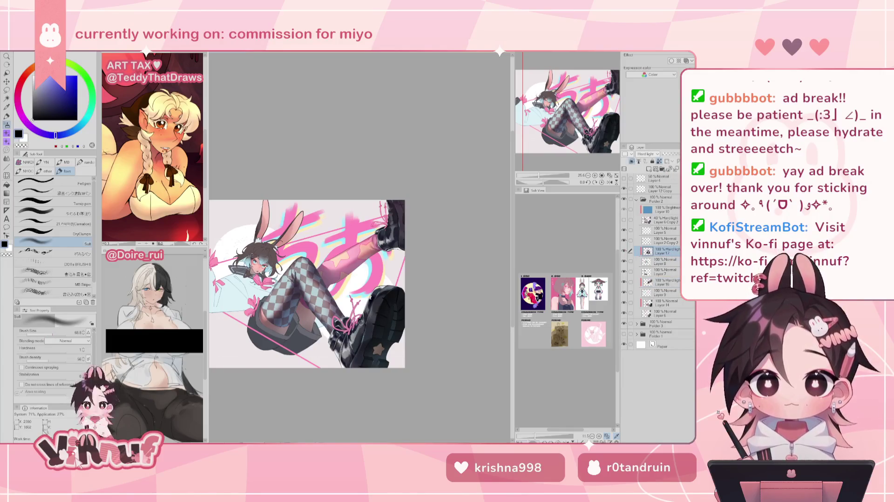
pyautogui.moveTo(57, 334); pyautogui.dragTo(66, 333)
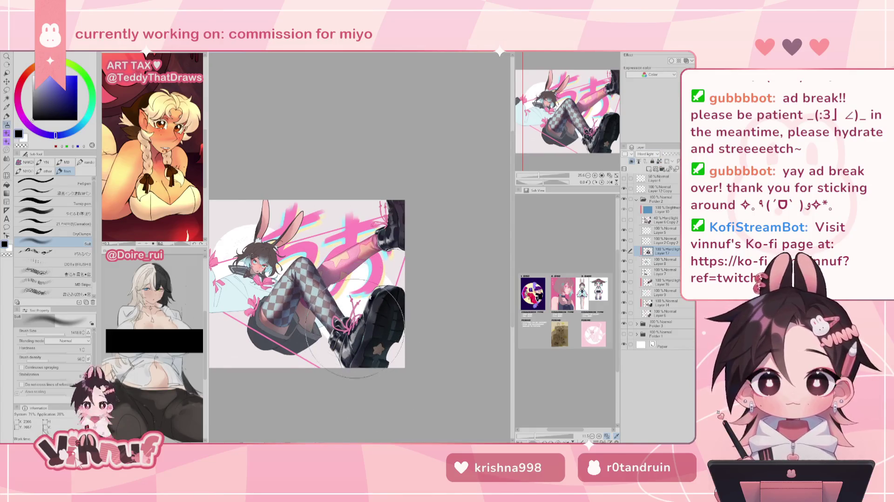
pyautogui.press('h')
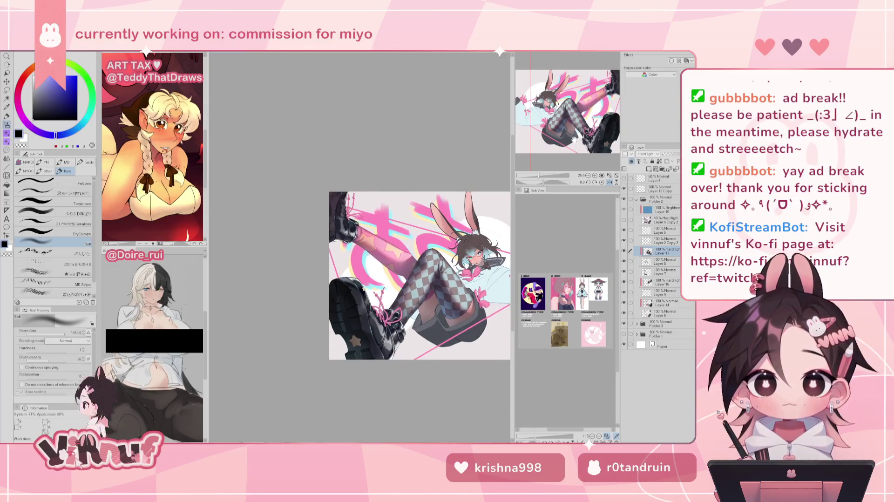
pyautogui.press('h')
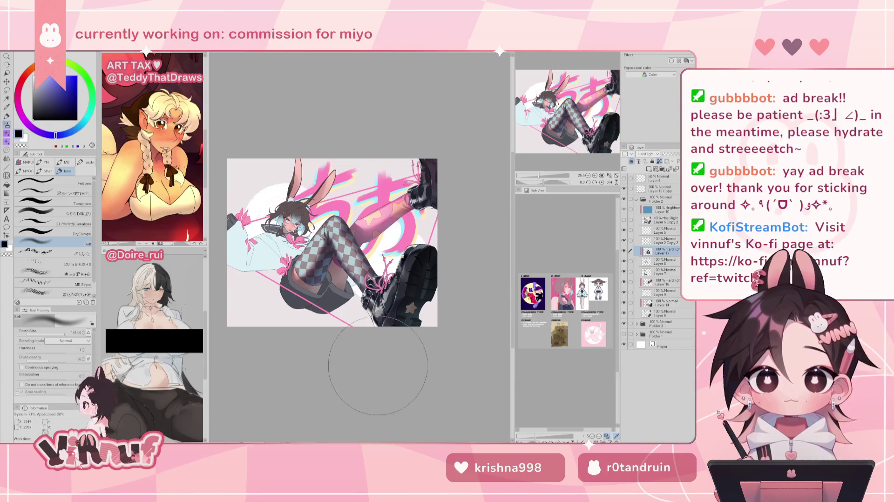
pyautogui.press('h')
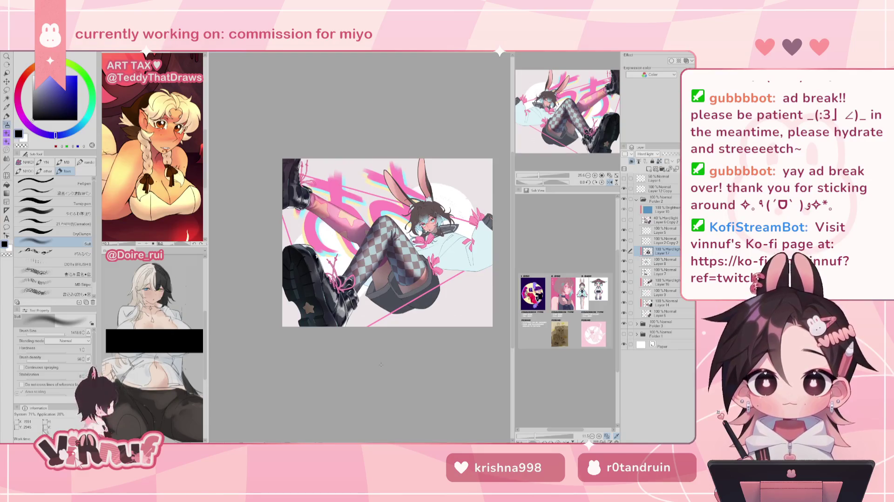
pyautogui.press('h')
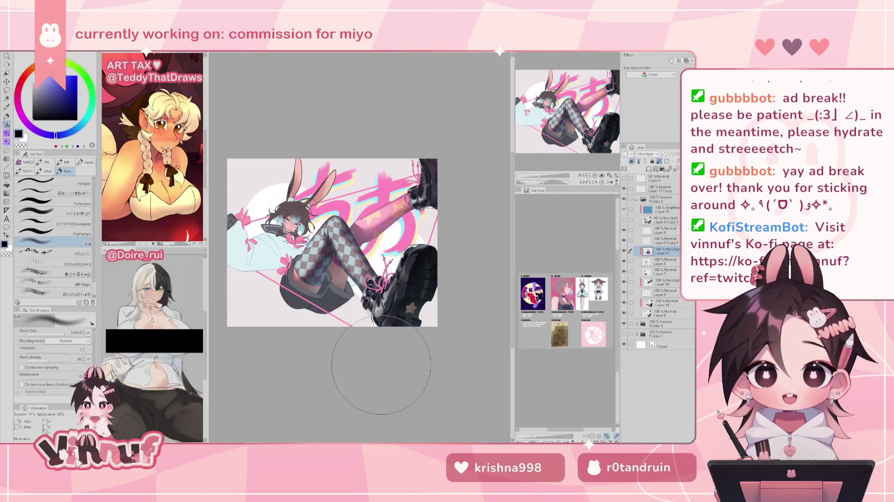
pyautogui.hotkey('ctrl', '-')
pyautogui.scroll(2, 571, 142)
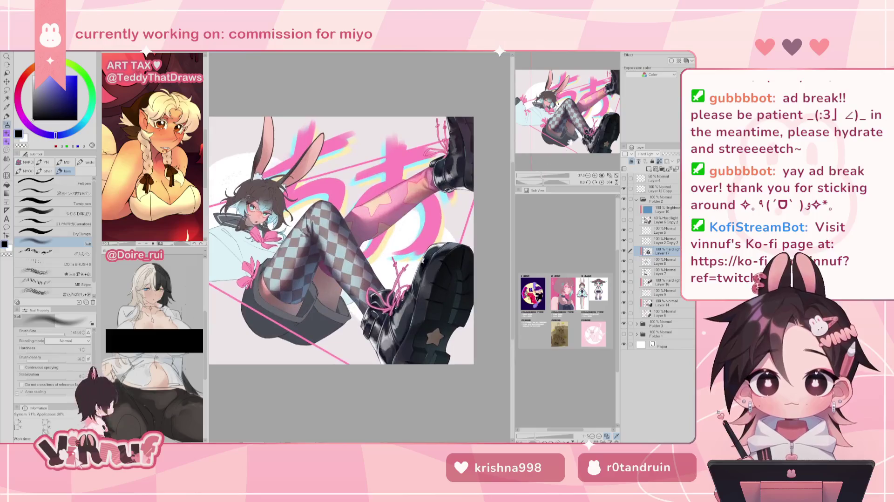
# Step: Swap to white, tint it toward a stronger pale pink, and shrink the brush
pyautogui.scroll(2, 581, 120)
pyautogui.scroll(2, 569, 118)
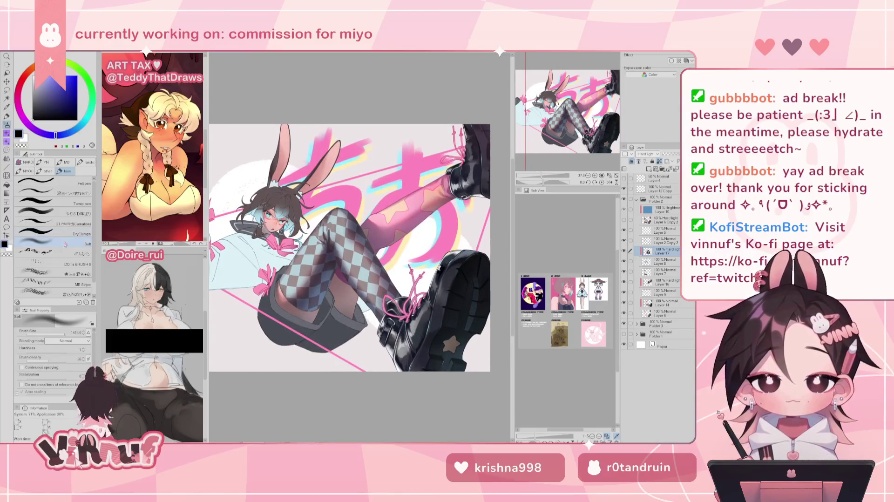
pyautogui.press('x')
pyautogui.click(20, 111)
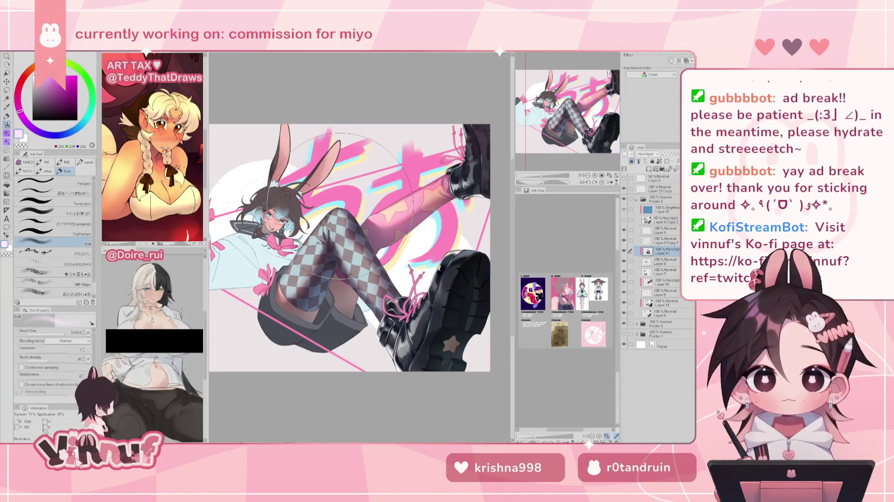
pyautogui.moveTo(60, 335); pyautogui.dragTo(46, 335)
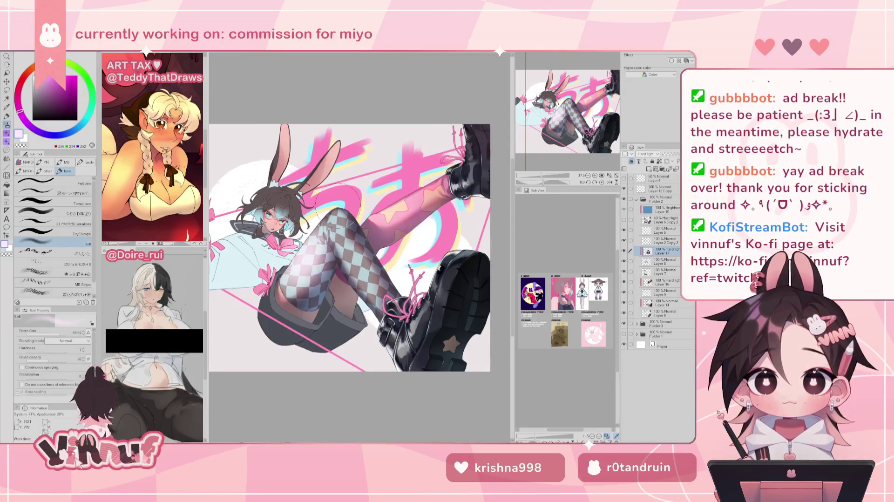
pyautogui.press('h')
pyautogui.press('[')
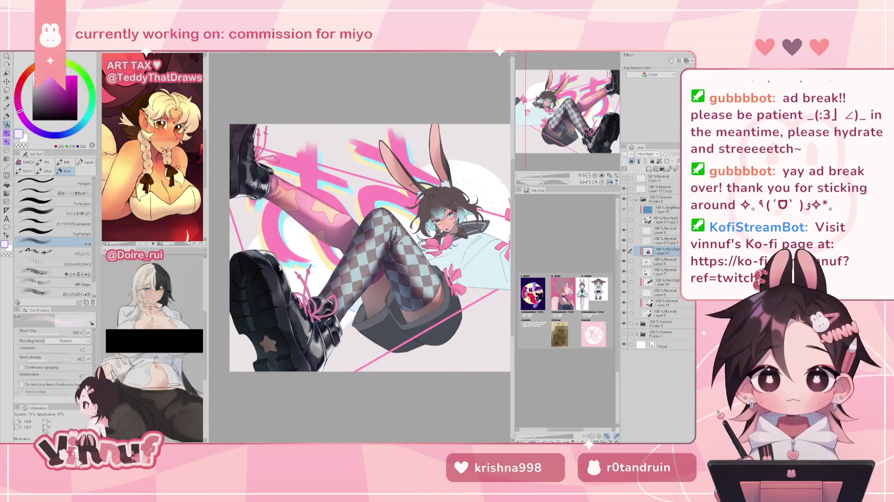
pyautogui.moveTo(20, 94); pyautogui.dragTo(19, 89)
pyautogui.keyDown('alt'); pyautogui.click(359, 247); pyautogui.keyUp('alt')
# Step: Airbrush soft pink over the checkered stocking at the knee, then check it mirrored
pyautogui.moveTo(409, 260); pyautogui.dragTo(428, 289)
pyautogui.press(']')
pyautogui.press(']')
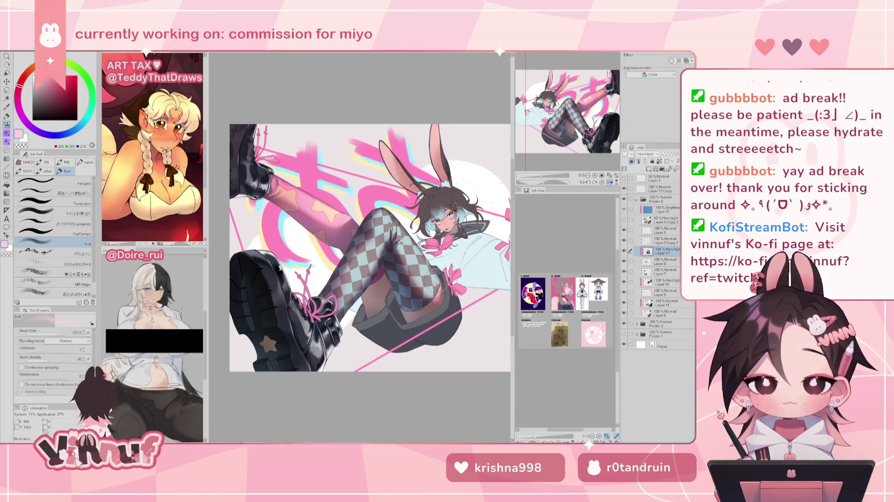
pyautogui.moveTo(410, 260)
pyautogui.mouseDown()
pyautogui.moveTo(437, 302)
pyautogui.moveTo(405, 249)
pyautogui.mouseUp()
pyautogui.press('[')
pyautogui.press('[')
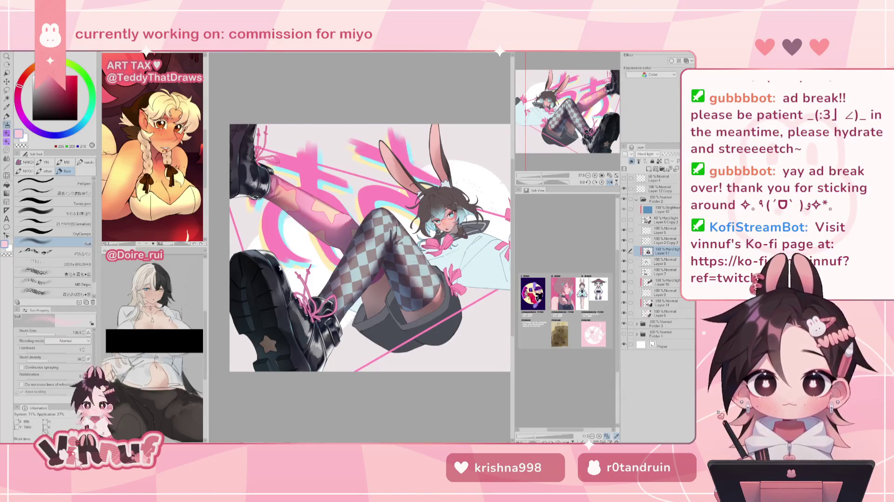
pyautogui.moveTo(432, 284)
pyautogui.mouseDown()
pyautogui.moveTo(407, 244)
pyautogui.moveTo(373, 263)
pyautogui.mouseUp()
pyautogui.press('h')
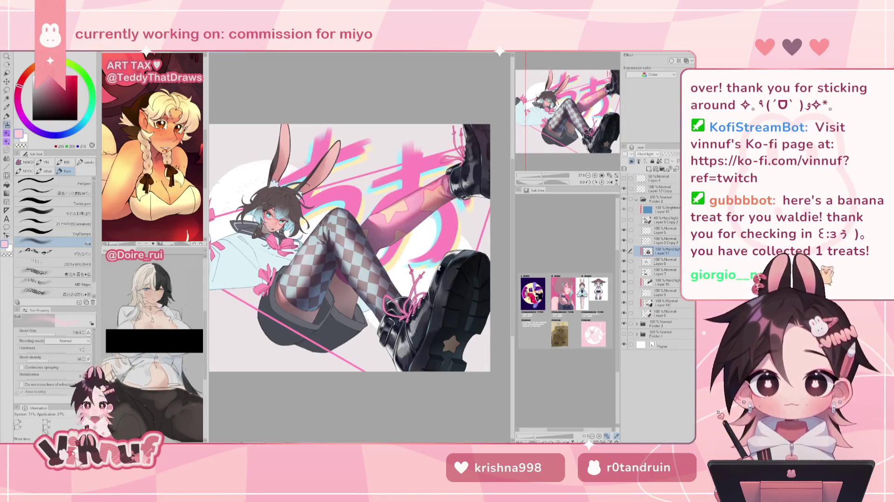
# Step: Return to Layer 17 and switch to a detail brush of about size 30
pyautogui.click(666, 282)
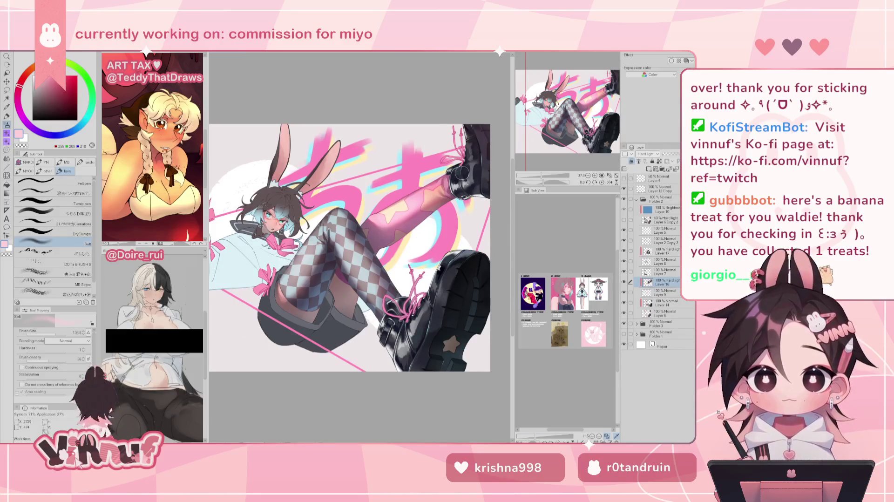
pyautogui.press('h')
pyautogui.press('h')
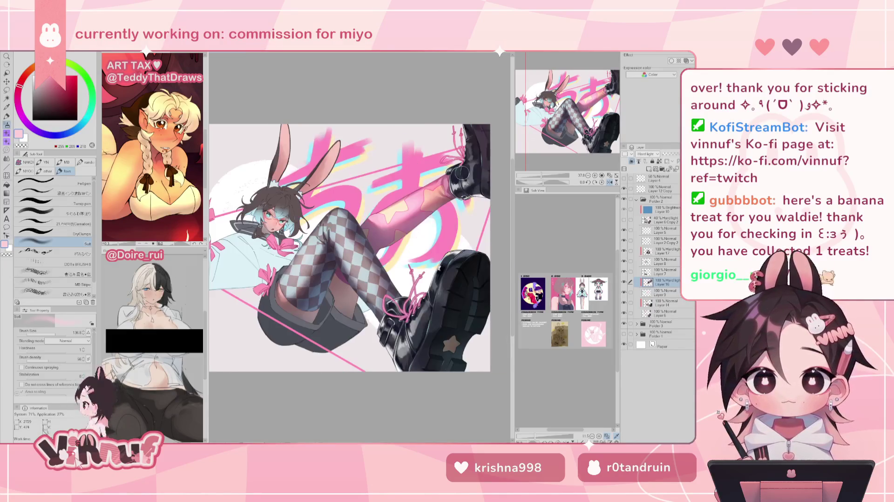
pyautogui.keyDown('ctrl'); pyautogui.keyDown('shift'); pyautogui.click(353, 240); pyautogui.keyUp('shift'); pyautogui.keyUp('ctrl')
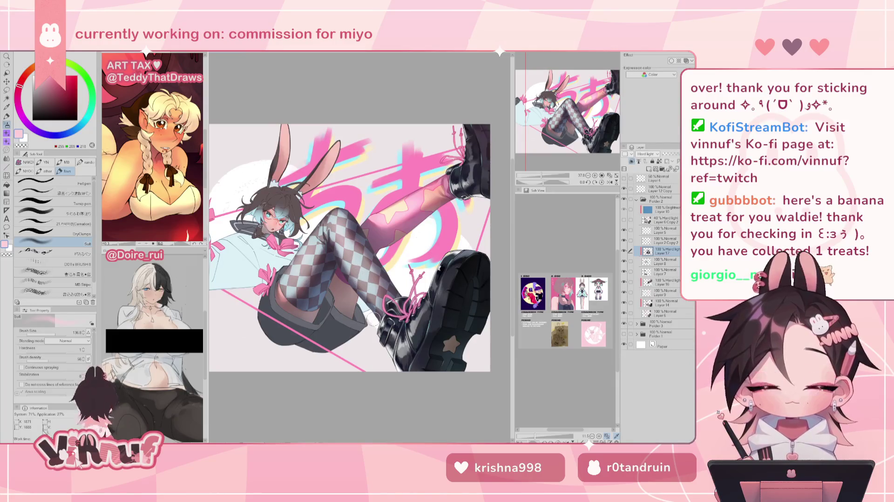
pyautogui.click(53, 333)
pyautogui.press('b')
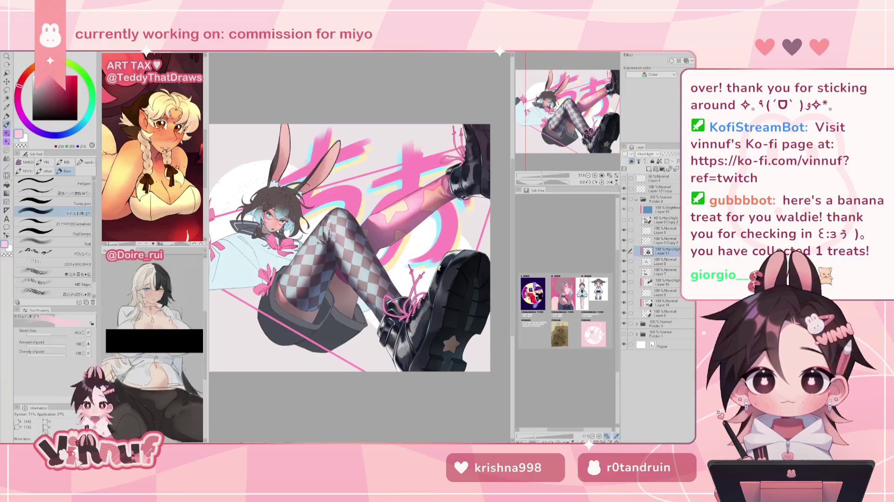
pyautogui.moveTo(51, 334); pyautogui.dragTo(50, 333)
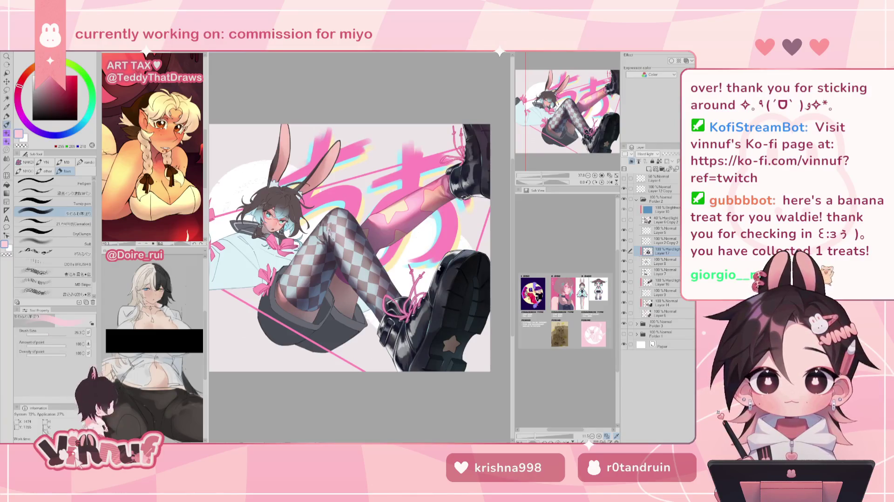
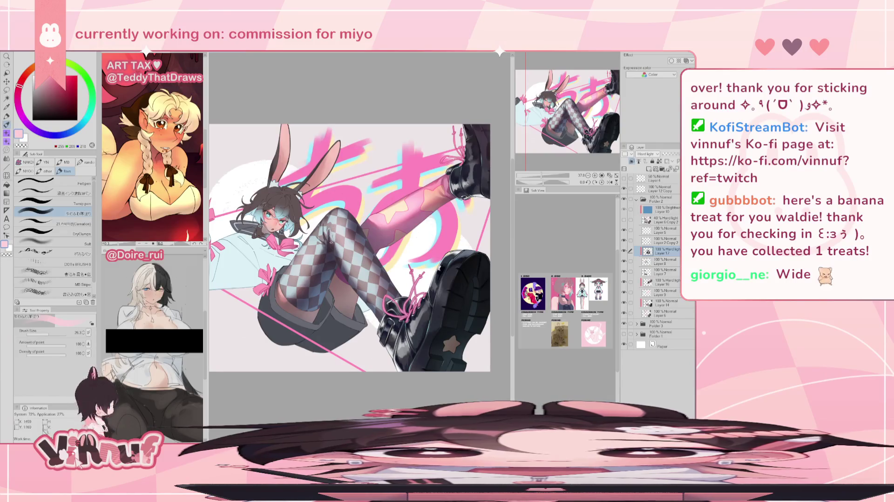
# Step: Shrink the brush slightly and mirror the canvas several times, ending back unmirrored
pyautogui.click(49, 334)
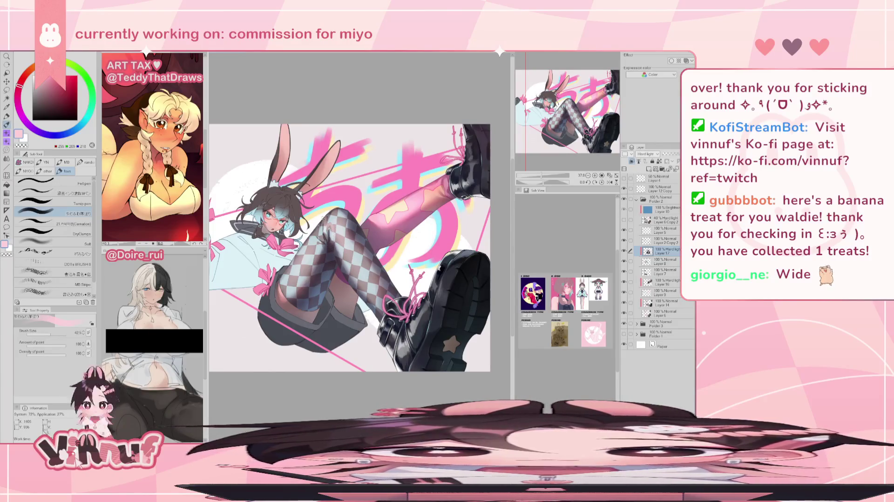
pyautogui.press('h')
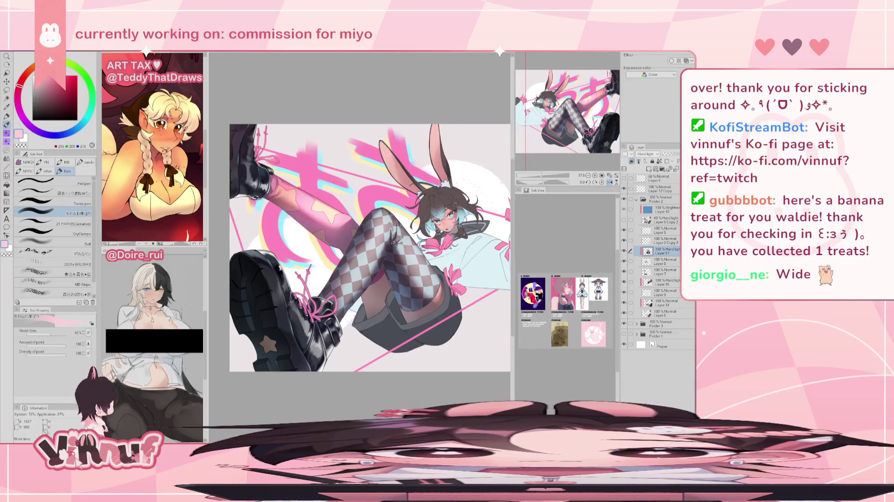
pyautogui.press('h')
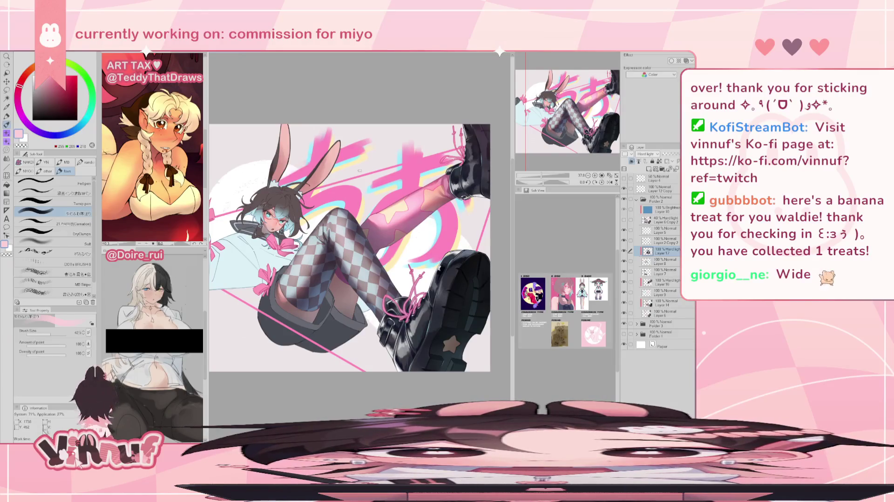
pyautogui.press('h')
pyautogui.press('h')
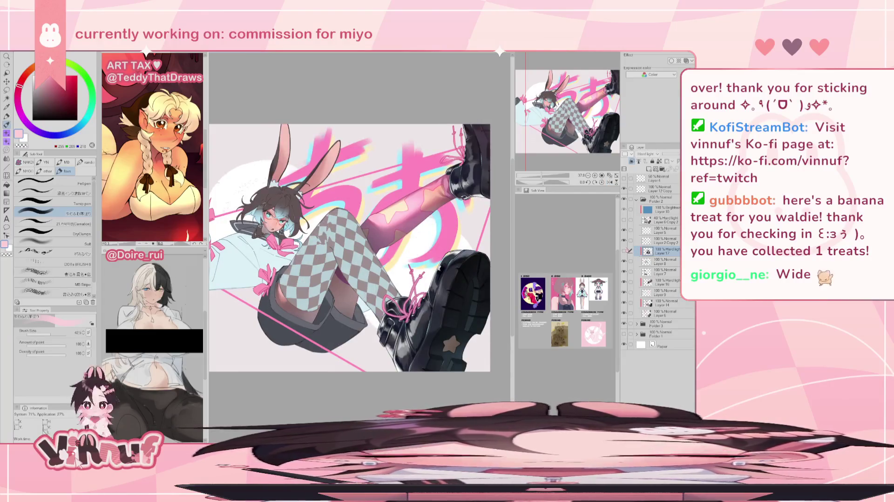
pyautogui.press('h')
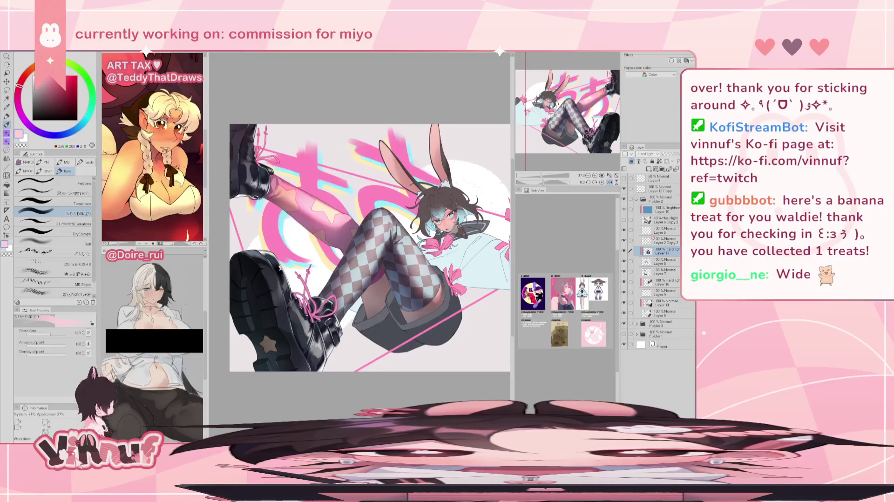
pyautogui.press('h')
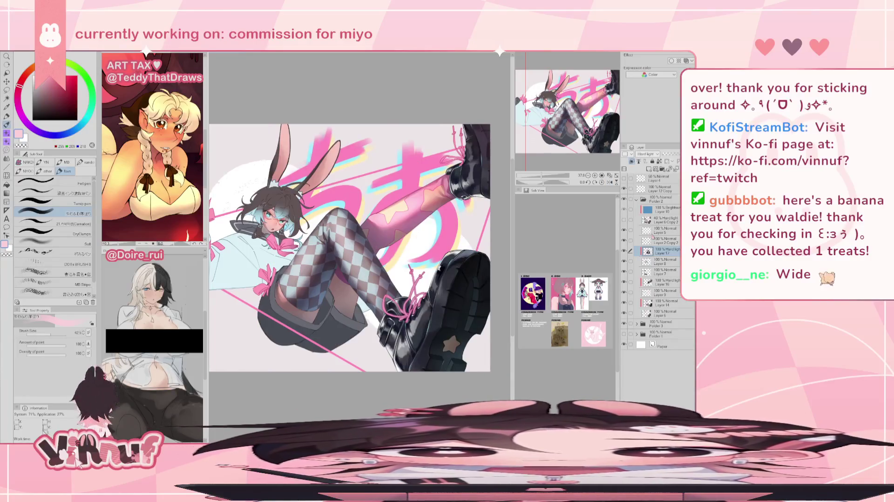
pyautogui.moveTo(568, 123); pyautogui.dragTo(562, 126)
# Step: Toggle the thigh shading to compare, then make Layer 7 the working layer, keeping Normal blending
pyautogui.click(623, 250)
pyautogui.click(624, 251)
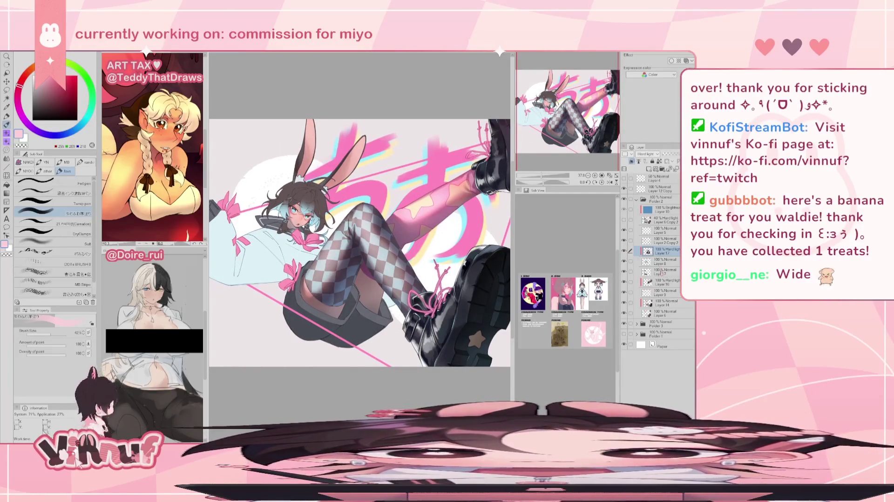
pyautogui.click(658, 271)
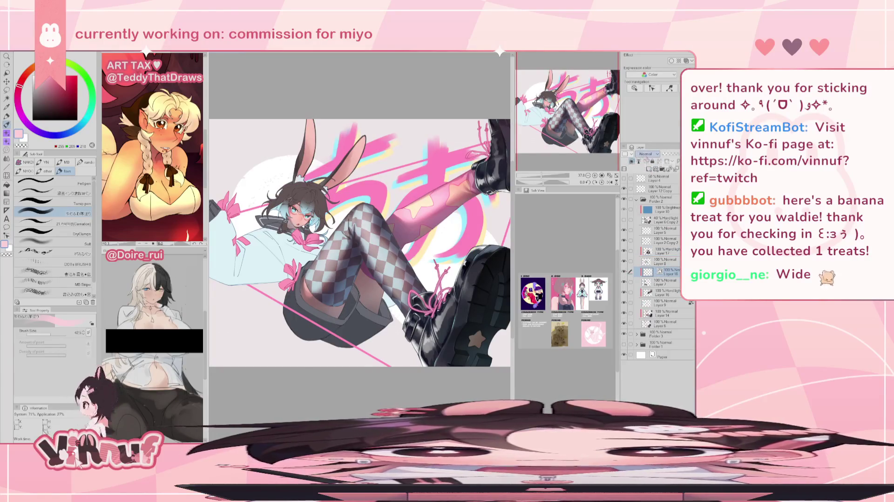
pyautogui.click(652, 155)
pyautogui.click(654, 161)
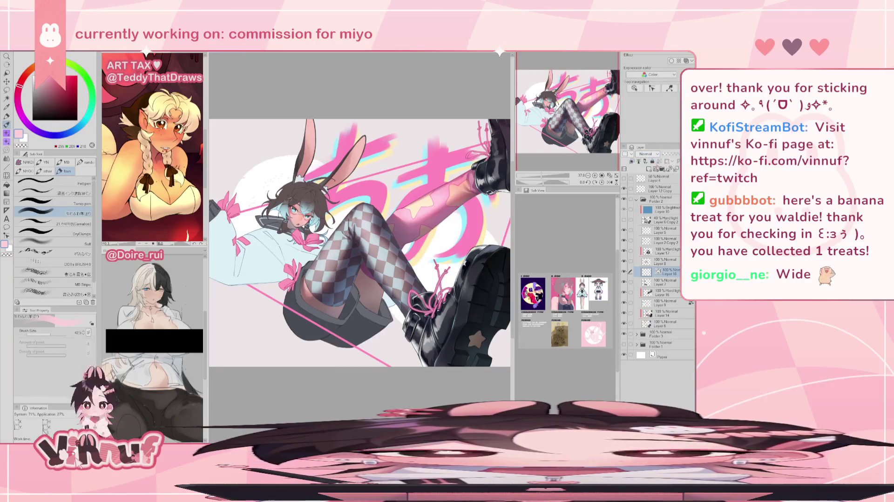
# Step: Add Layer 18 above Layer 7 with Hard light blending and zoom out
pyautogui.click(632, 161)
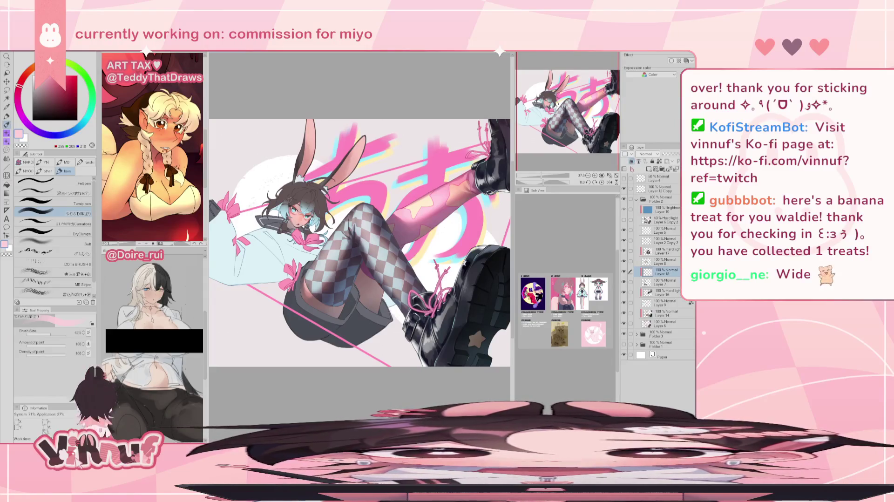
pyautogui.click(650, 154)
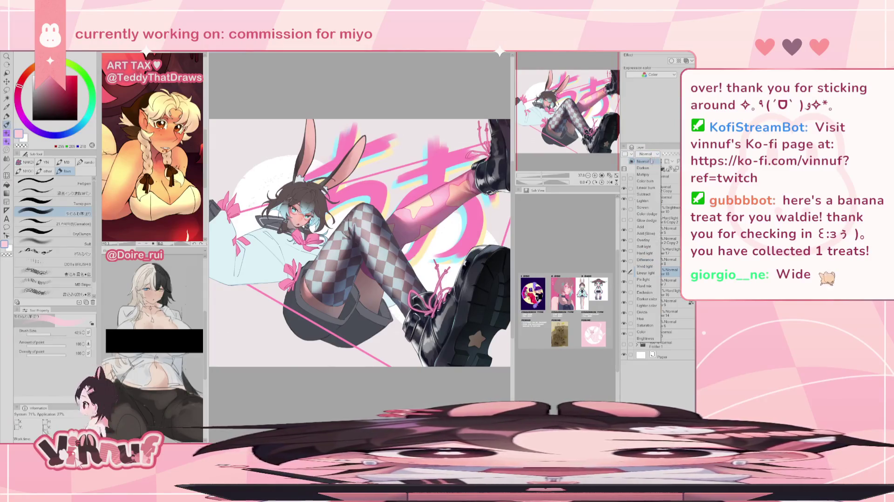
pyautogui.click(649, 253)
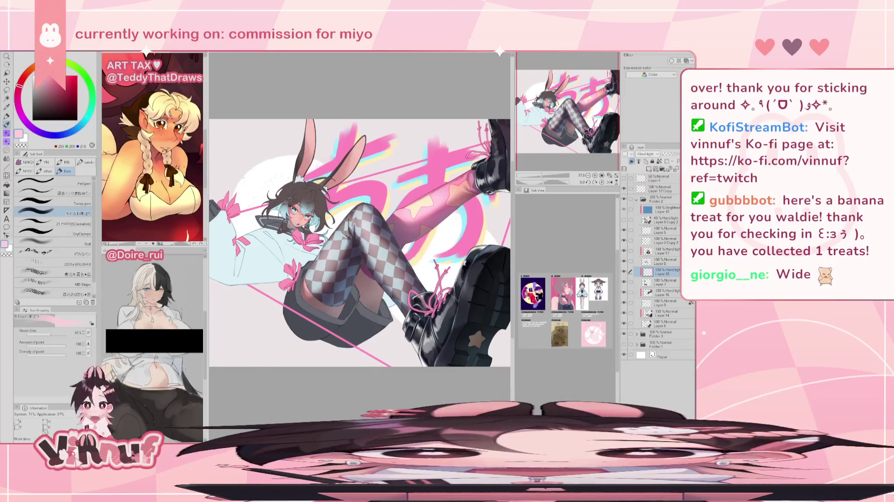
pyautogui.click(646, 154)
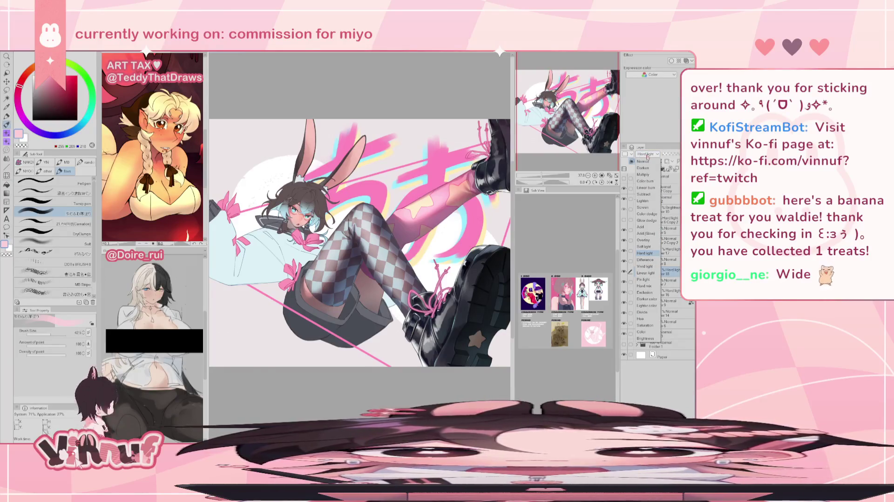
pyautogui.click(648, 157)
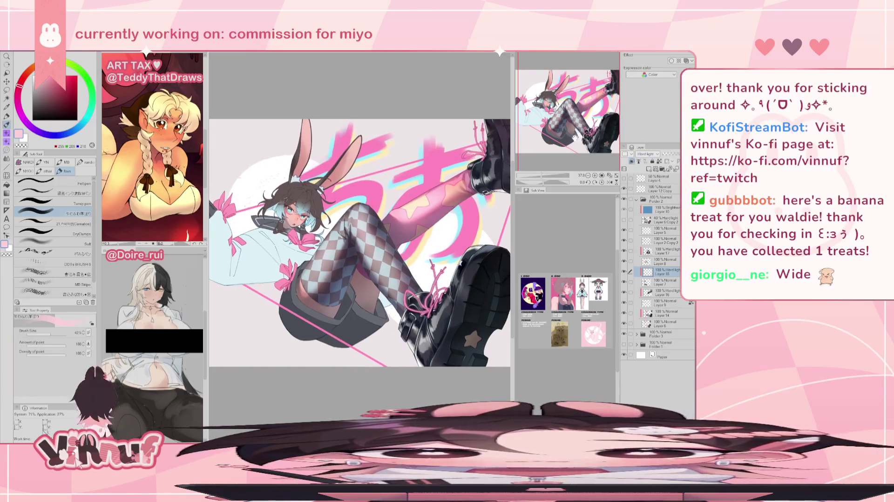
pyautogui.moveTo(539, 174); pyautogui.dragTo(534, 175)
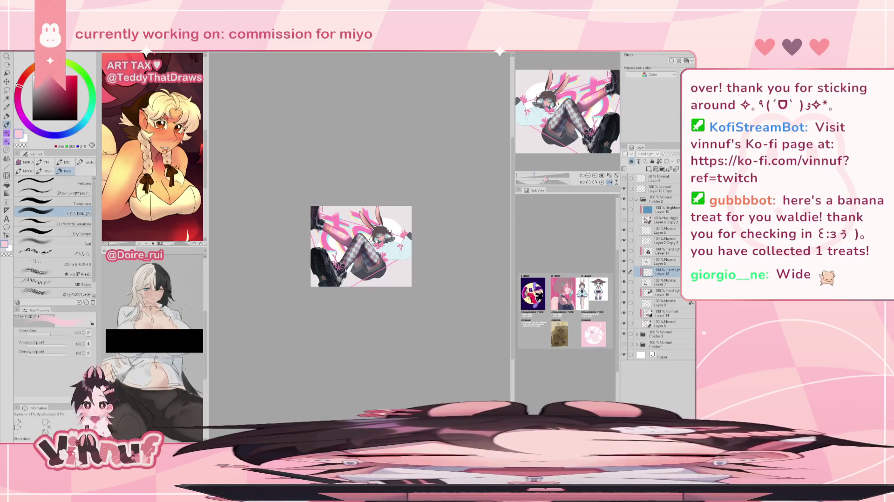
# Step: Mirror and zoom back in, then move through Layers 7 and 17 to Layer 8
pyautogui.press('h')
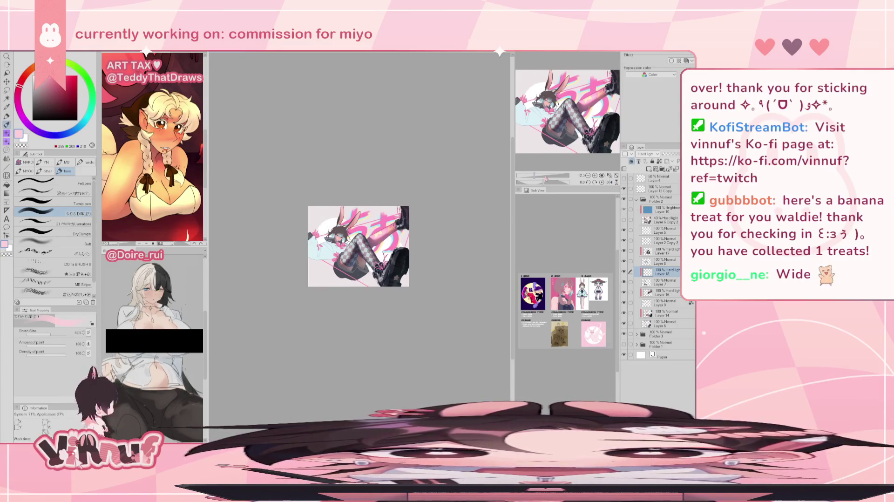
pyautogui.click(545, 178)
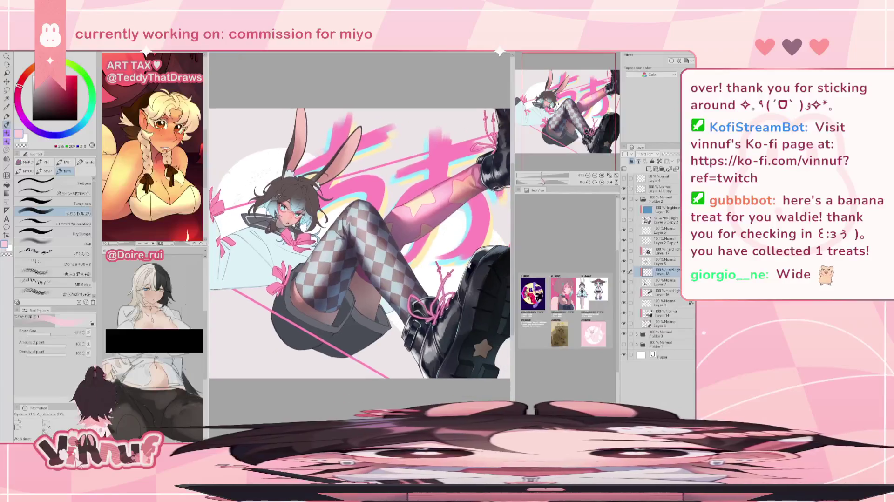
pyautogui.moveTo(546, 167); pyautogui.dragTo(551, 170)
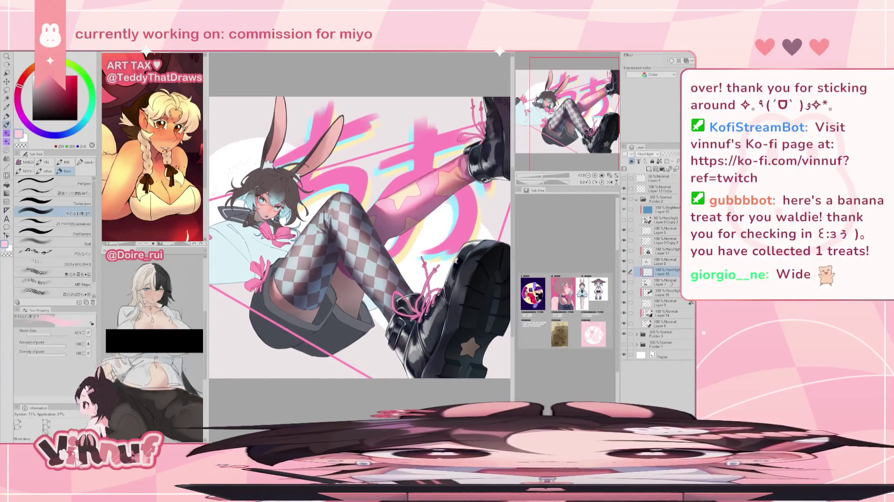
pyautogui.click(664, 282)
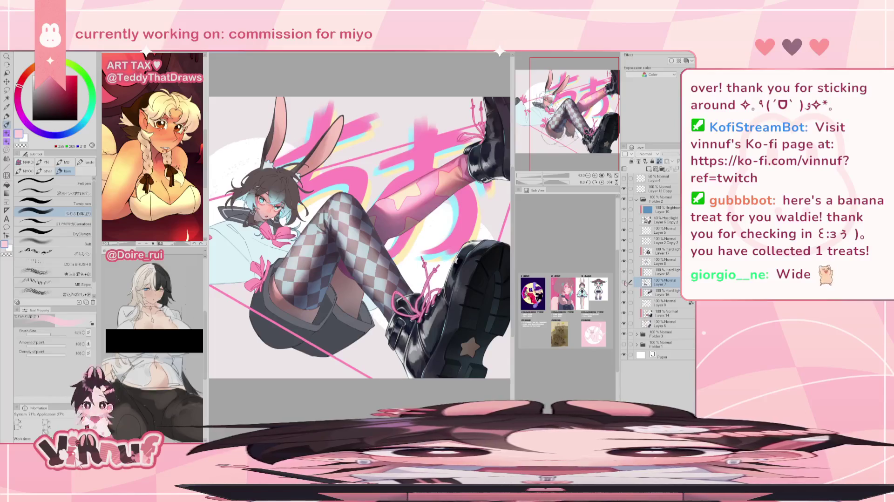
pyautogui.click(663, 251)
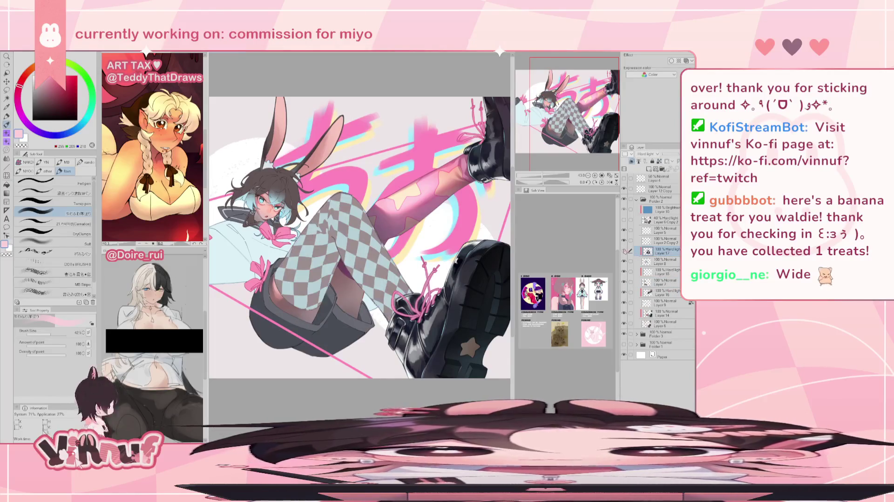
pyautogui.click(663, 262)
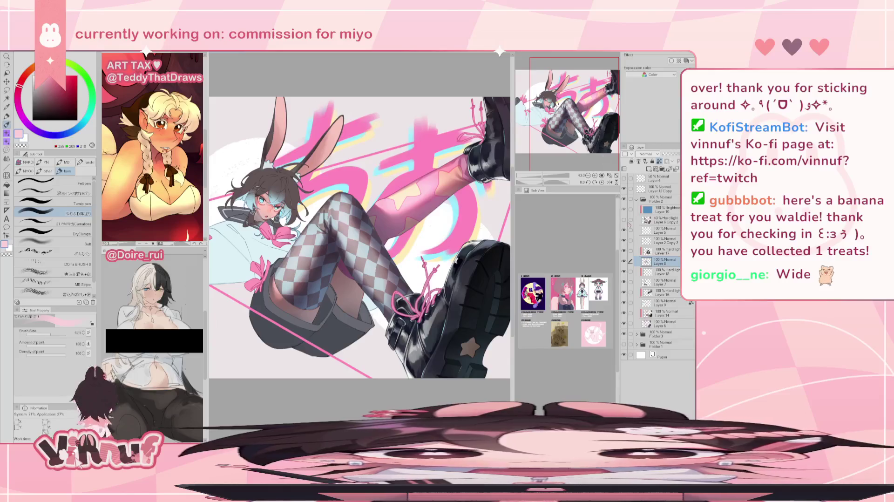
# Step: Sample the skin pink and paint a soft lighter highlight across the stocking with a 157 brush
pyautogui.keyDown('alt'); pyautogui.click(277, 285); pyautogui.keyUp('alt')
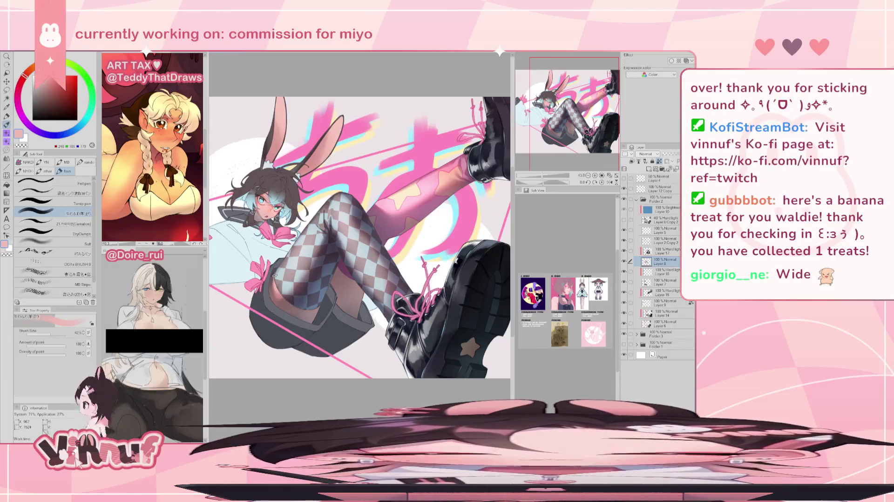
pyautogui.click(56, 242)
pyautogui.moveTo(52, 333); pyautogui.dragTo(57, 333)
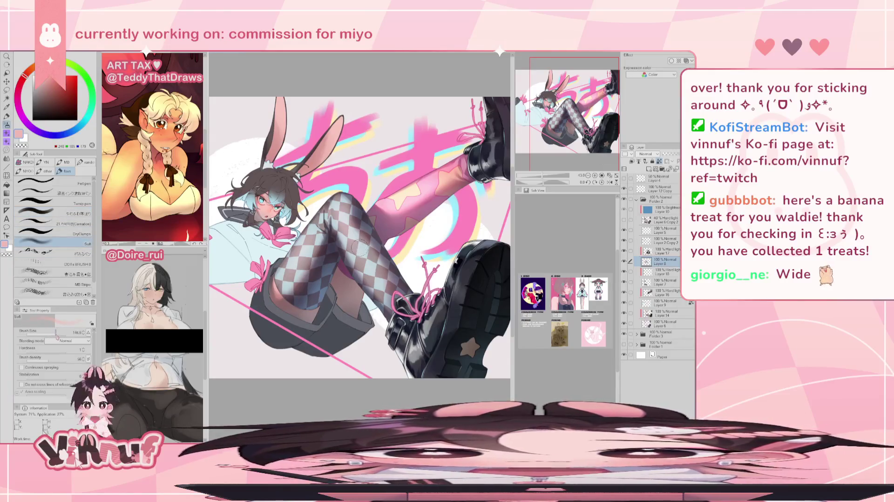
pyautogui.moveTo(368, 238); pyautogui.dragTo(375, 271)
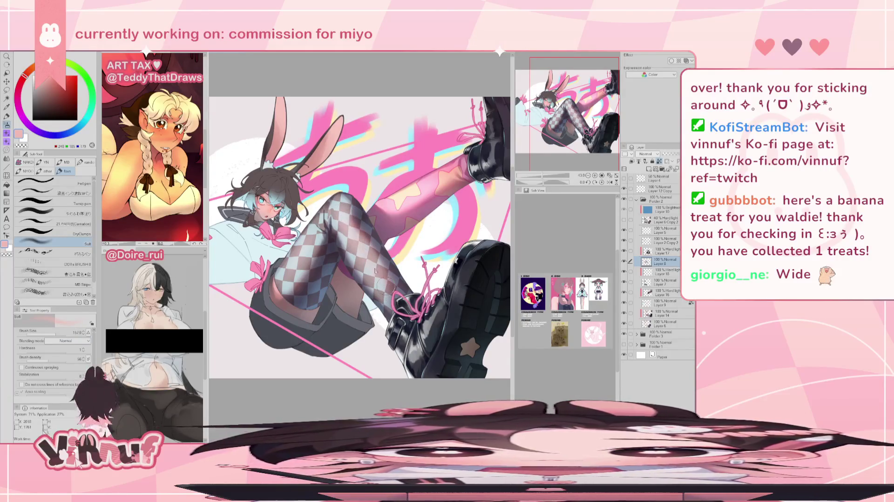
pyautogui.moveTo(345, 220); pyautogui.dragTo(375, 266)
pyautogui.press('h')
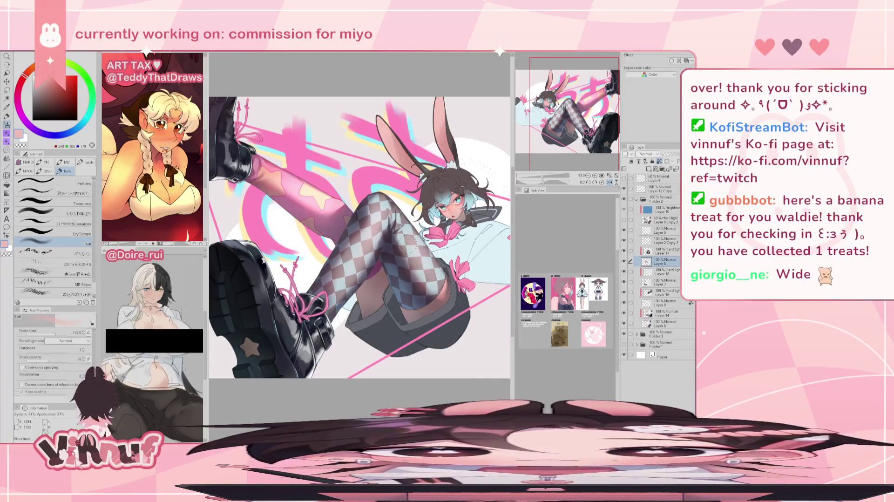
pyautogui.press('h')
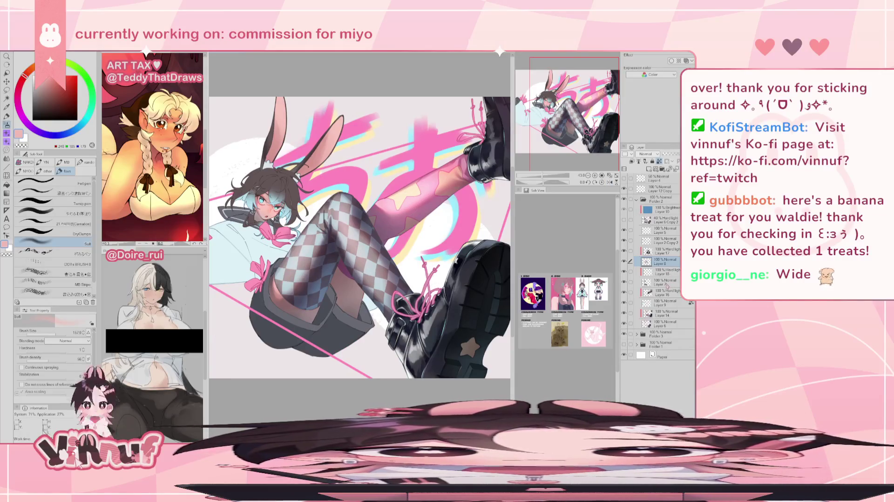
# Step: Airbrush a soft light glow over the pink leg on Layer 9, checking it mirrored
pyautogui.click(664, 303)
pyautogui.moveTo(382, 210); pyautogui.dragTo(461, 167)
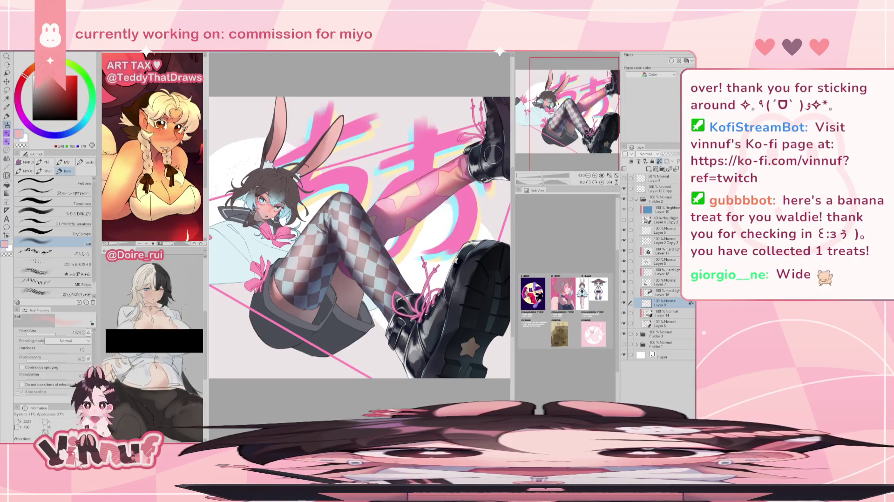
pyautogui.press('h')
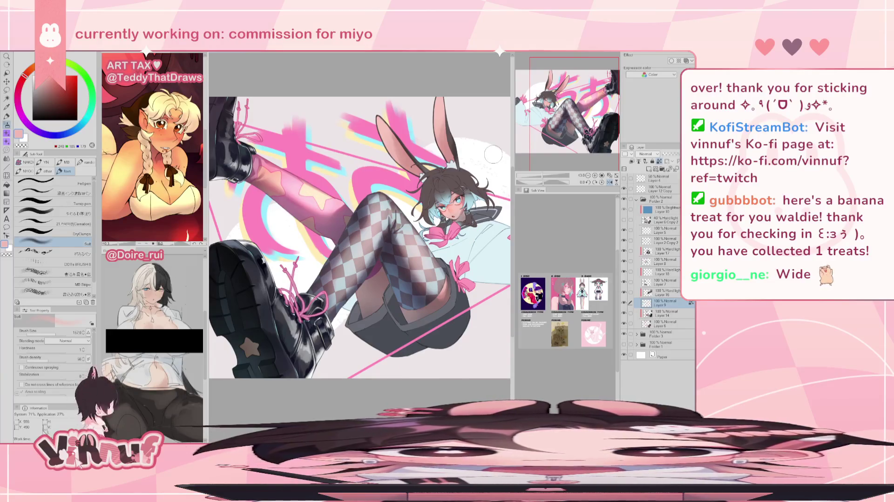
pyautogui.press('h')
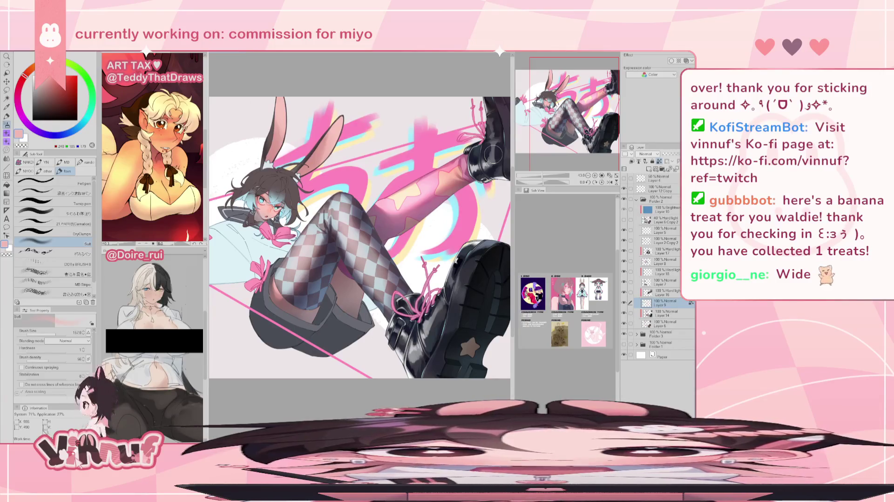
pyautogui.press('h')
pyautogui.press('h')
# Step: Zoom out to the whole illustration and toggle Layer 9 to compare before and after
pyautogui.moveTo(542, 176)
pyautogui.mouseDown()
pyautogui.moveTo(532, 178)
pyautogui.moveTo(540, 176)
pyautogui.mouseUp()
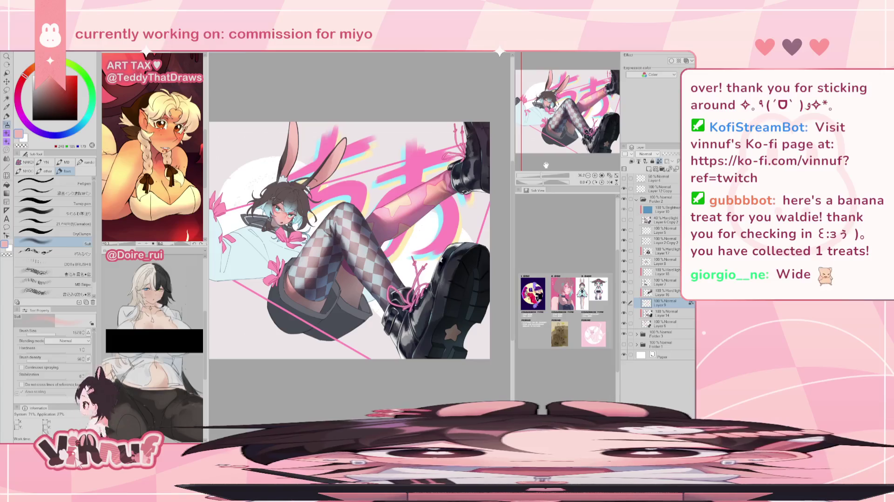
pyautogui.moveTo(583, 130)
pyautogui.mouseDown()
pyautogui.moveTo(577, 116)
pyautogui.moveTo(588, 108)
pyautogui.mouseUp()
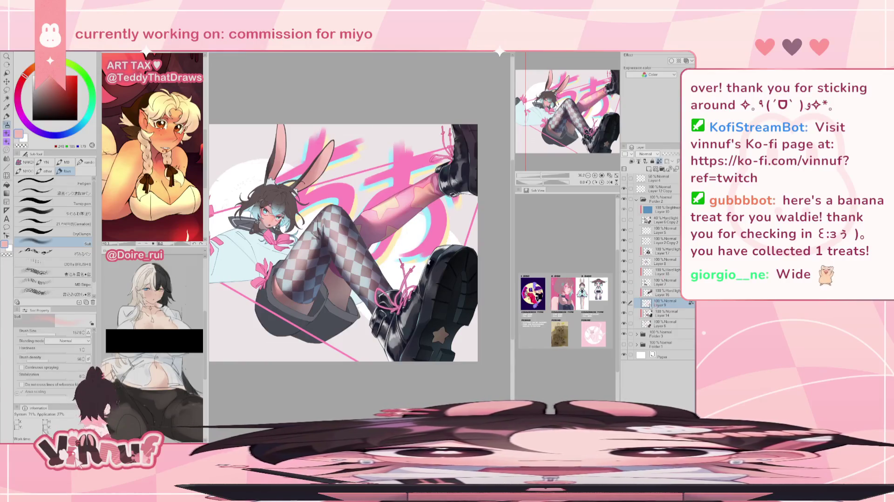
pyautogui.click(624, 303)
pyautogui.click(624, 303)
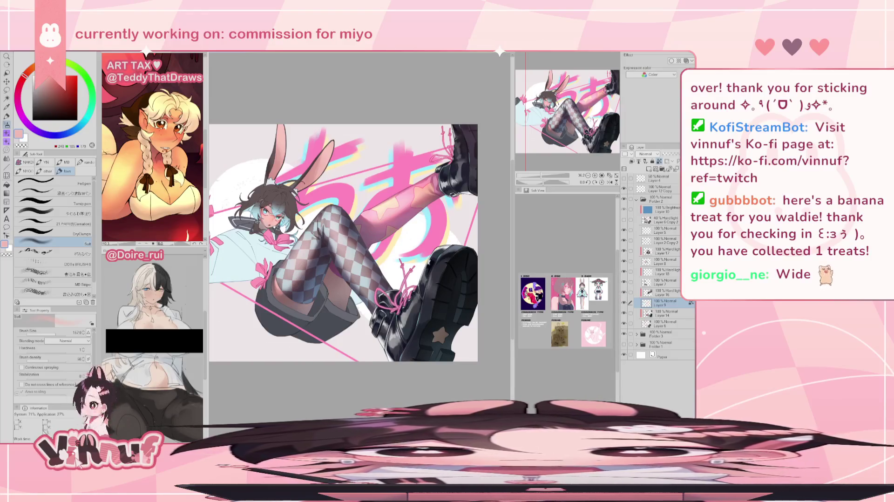
pyautogui.moveTo(587, 122); pyautogui.dragTo(580, 116)
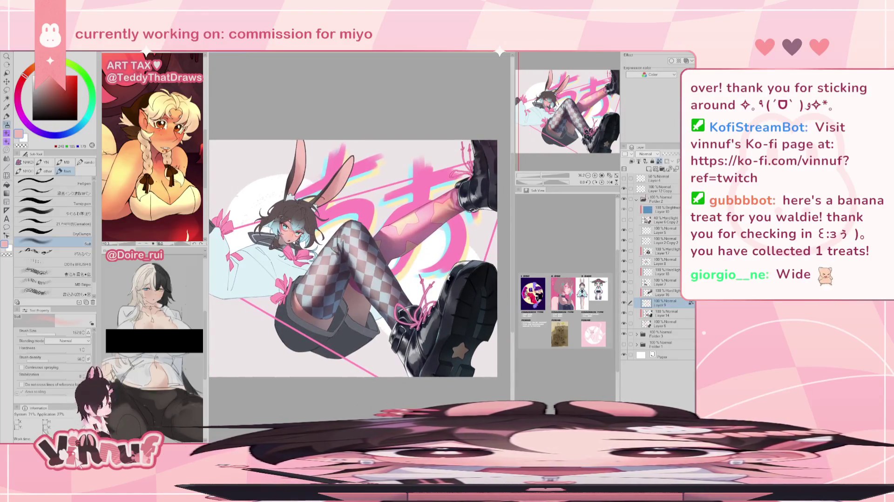
pyautogui.click(661, 293)
# Step: Step through Layers 17 and 8 to Layer 18 and change its blending from Hard light to Normal
pyautogui.press('e')
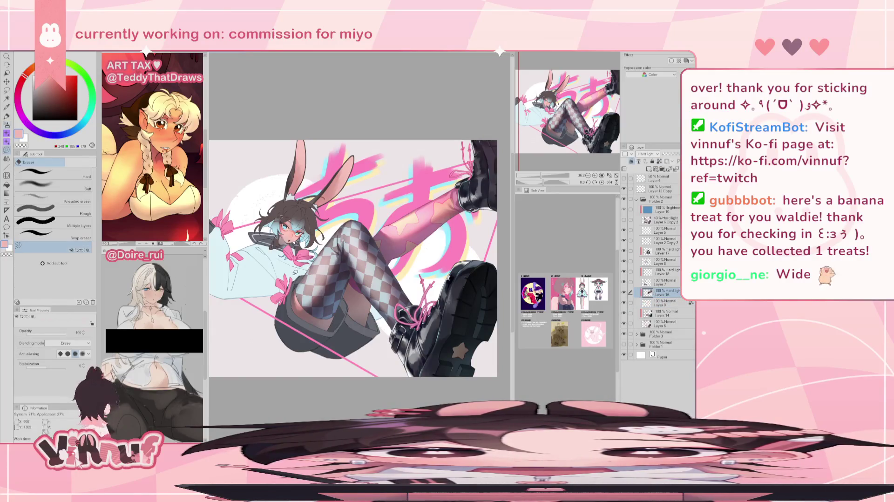
pyautogui.click(668, 251)
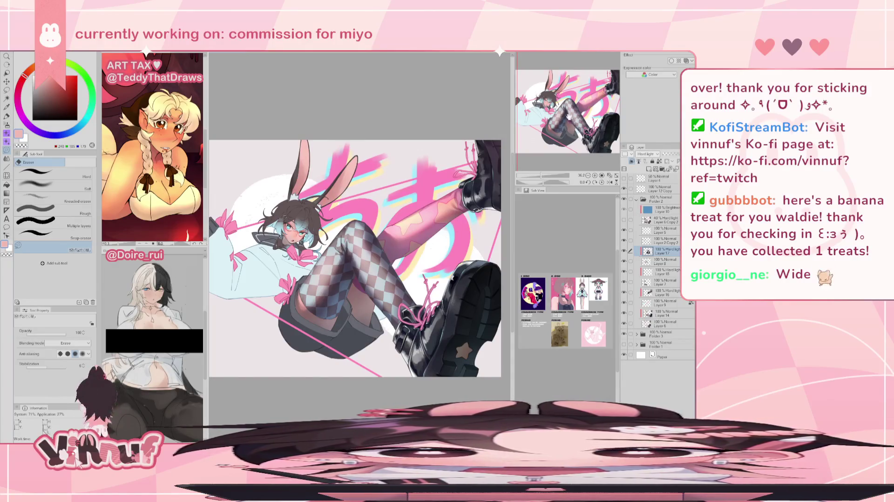
pyautogui.click(666, 263)
pyautogui.click(665, 282)
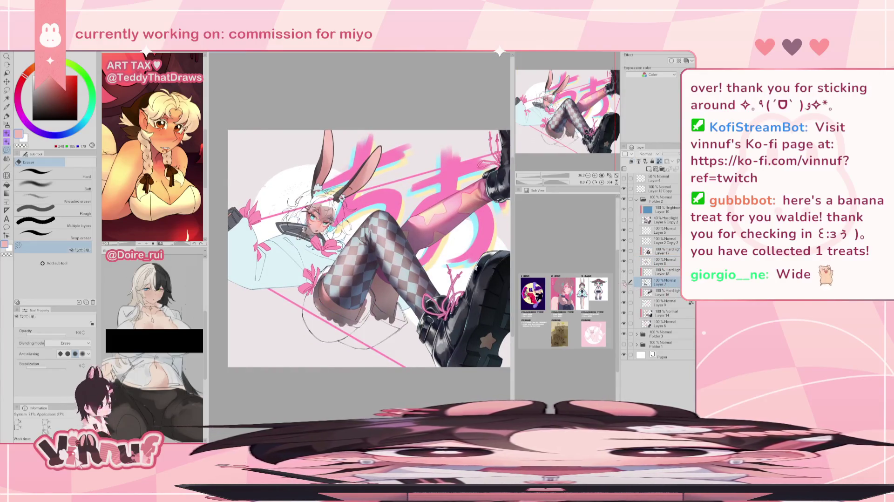
pyautogui.click(664, 272)
pyautogui.press('b')
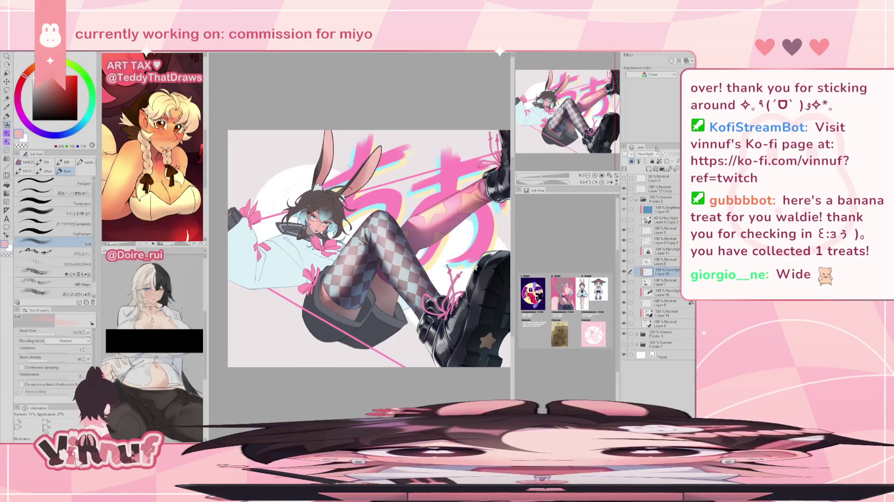
pyautogui.click(647, 153)
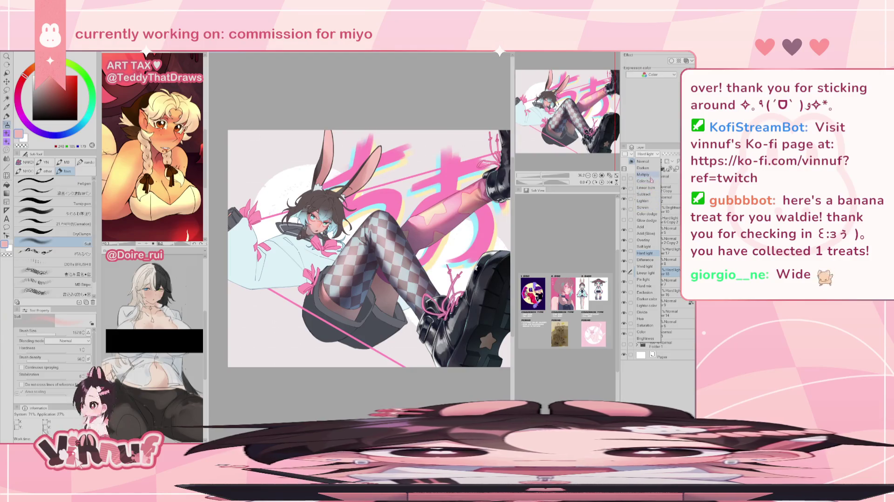
pyautogui.click(649, 161)
pyautogui.moveTo(363, 247); pyautogui.dragTo(345, 223)
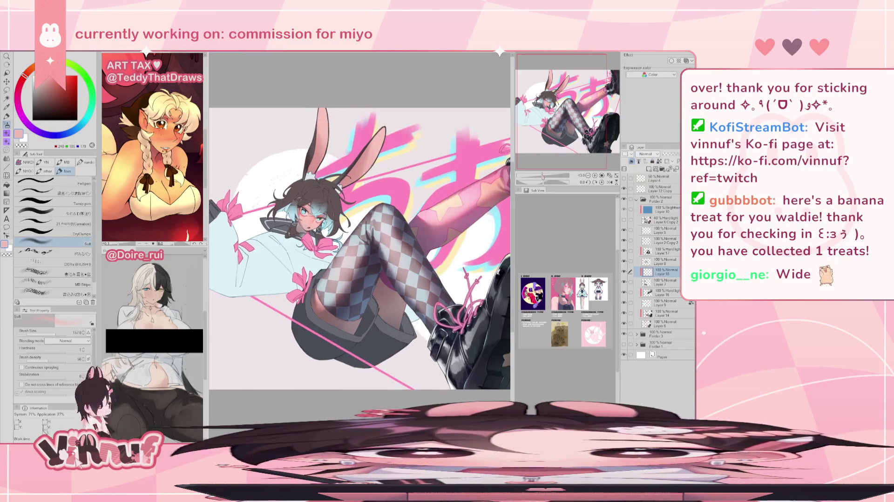
pyautogui.press('b')
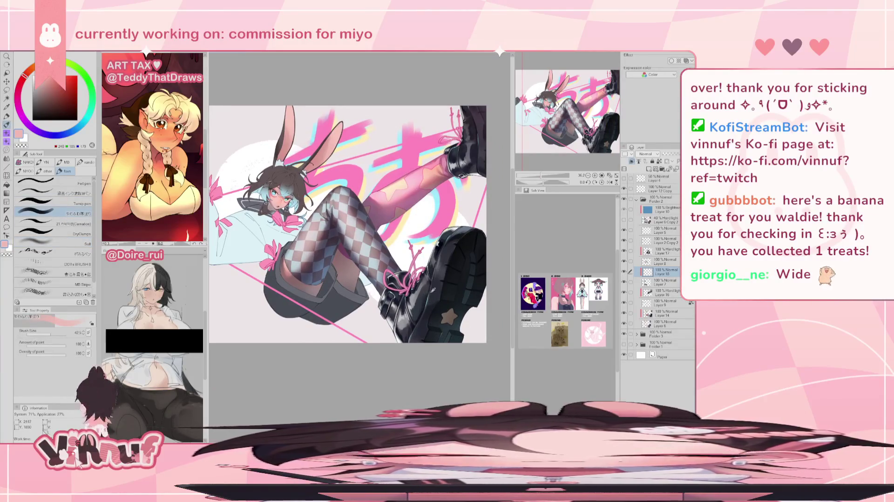
# Step: Sample a dark navy from the boot and paint dark shading across the skirt beside it
pyautogui.keyDown('alt'); pyautogui.click(429, 304); pyautogui.keyUp('alt')
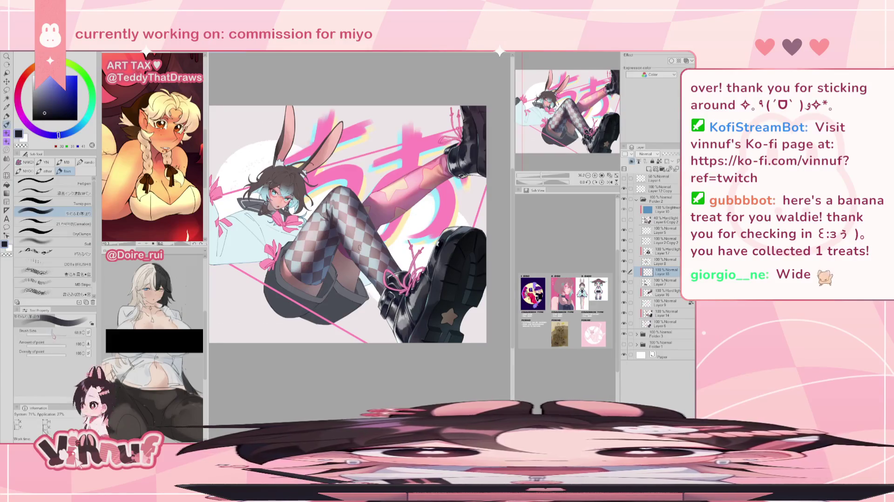
pyautogui.press('h')
pyautogui.moveTo(357, 288)
pyautogui.mouseDown()
pyautogui.moveTo(362, 300)
pyautogui.moveTo(393, 307)
pyautogui.mouseUp()
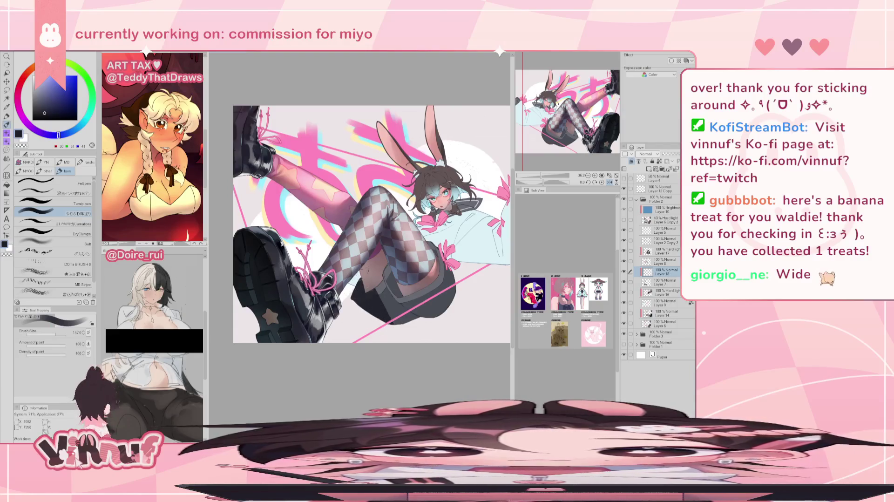
pyautogui.hotkey('ctrl', 'z')
pyautogui.keyDown('alt'); pyautogui.click(290, 275); pyautogui.keyUp('alt')
pyautogui.moveTo(358, 298)
pyautogui.mouseDown()
pyautogui.moveTo(390, 301)
pyautogui.moveTo(405, 316)
pyautogui.mouseUp()
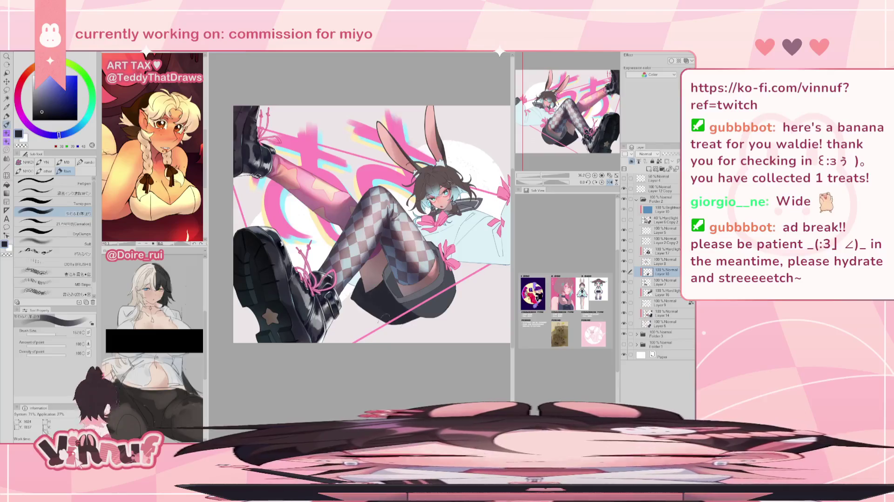
pyautogui.press('h')
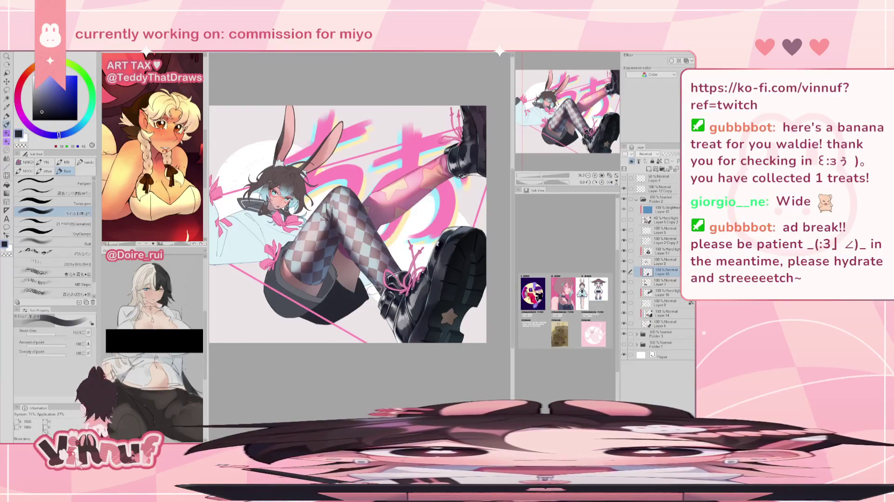
pyautogui.press('-')
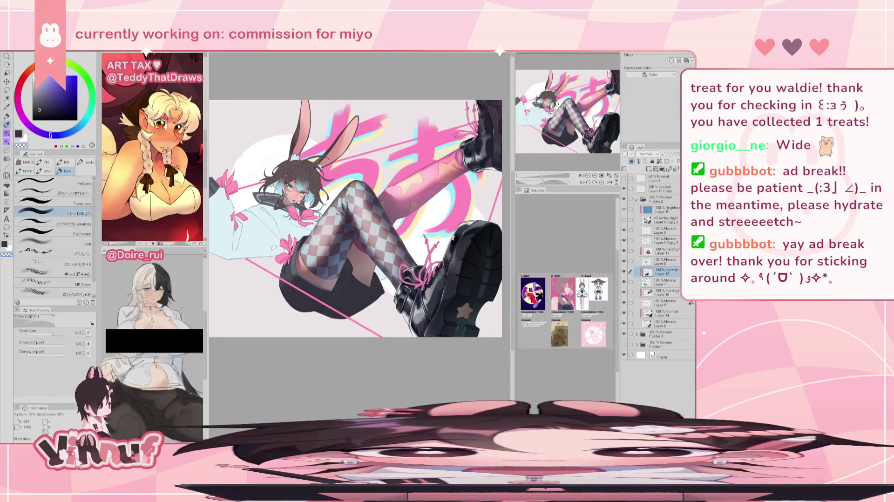
# Step: Raise the brush size from about 9.4 to about 30
pyautogui.moveTo(52, 334); pyautogui.dragTo(28, 334)
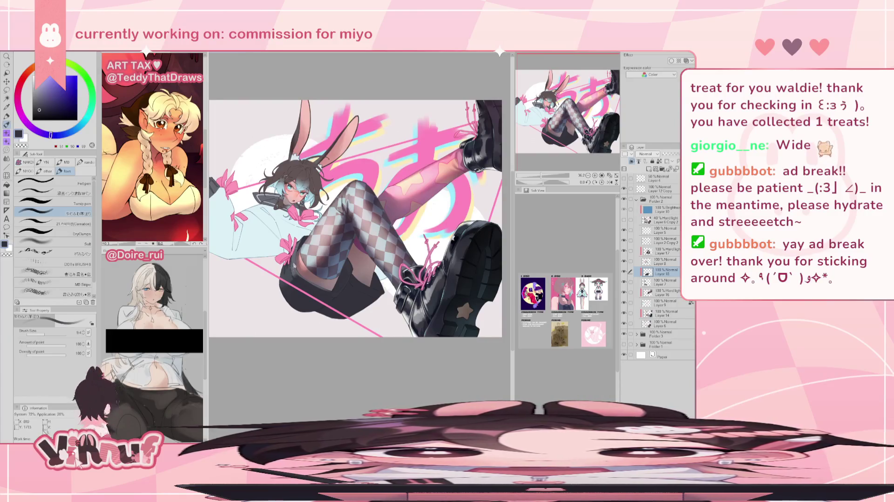
pyautogui.click(57, 333)
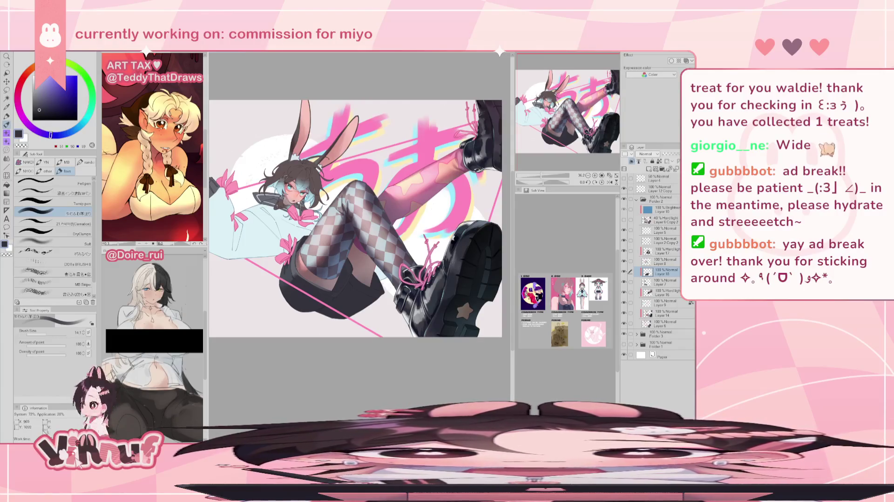
pyautogui.click(55, 328)
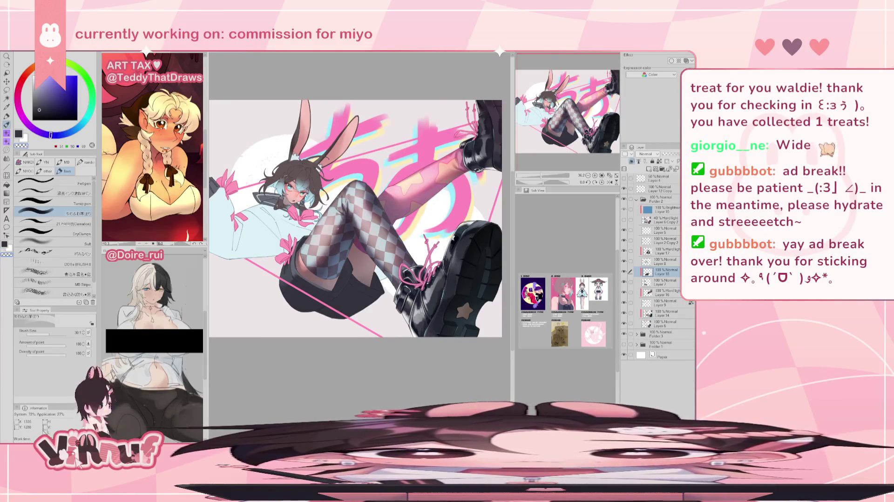
# Step: Settle the brush size at about 84 and mirror the canvas repeatedly to check proportions
pyautogui.moveTo(265, 240); pyautogui.dragTo(360, 248)
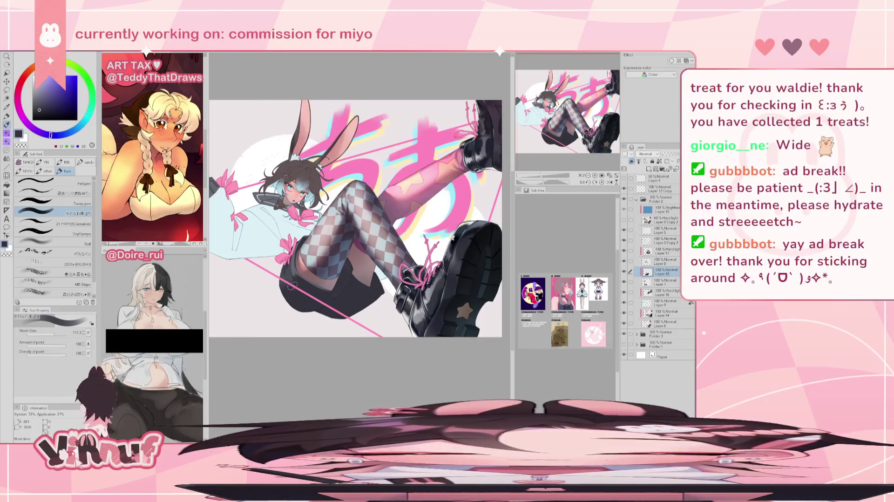
pyautogui.moveTo(293, 285); pyautogui.dragTo(360, 247)
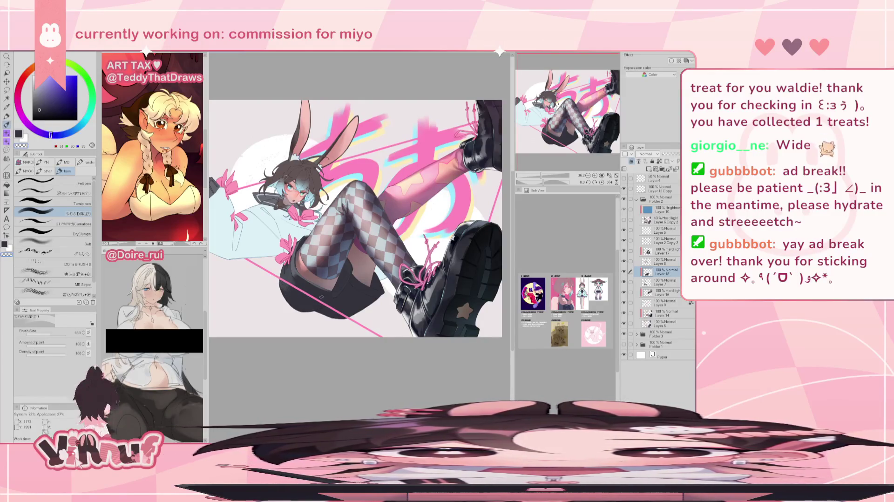
pyautogui.press(']')
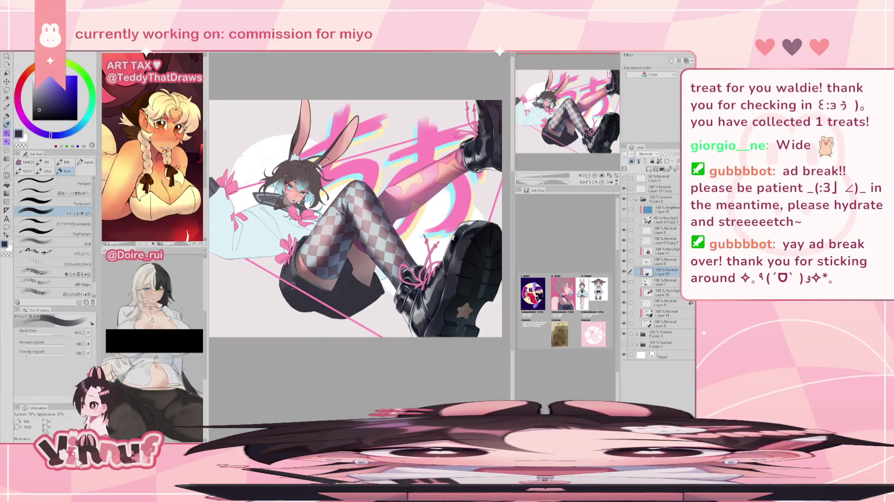
pyautogui.press('h')
pyautogui.press('h')
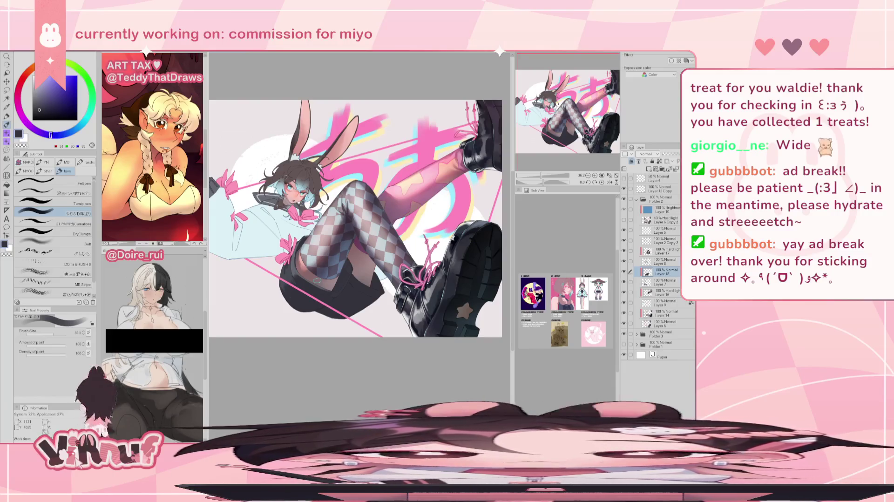
pyautogui.press('h')
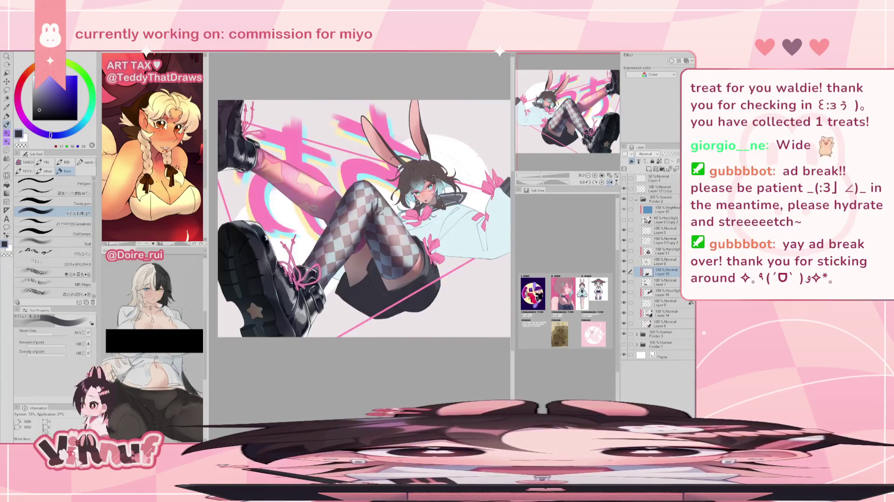
pyautogui.press('h')
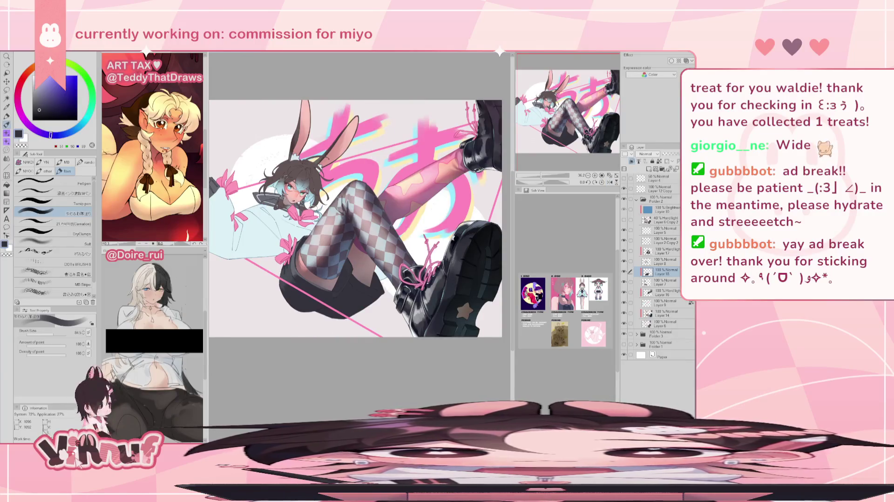
pyautogui.press('h')
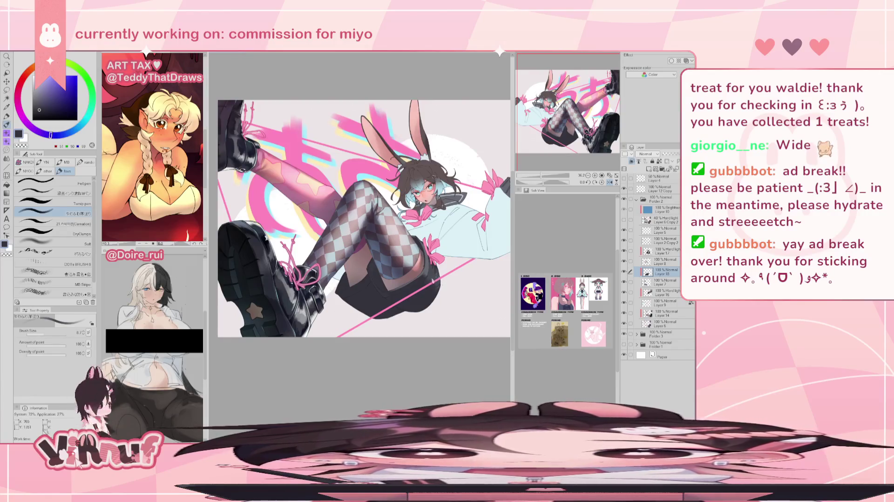
pyautogui.press('h')
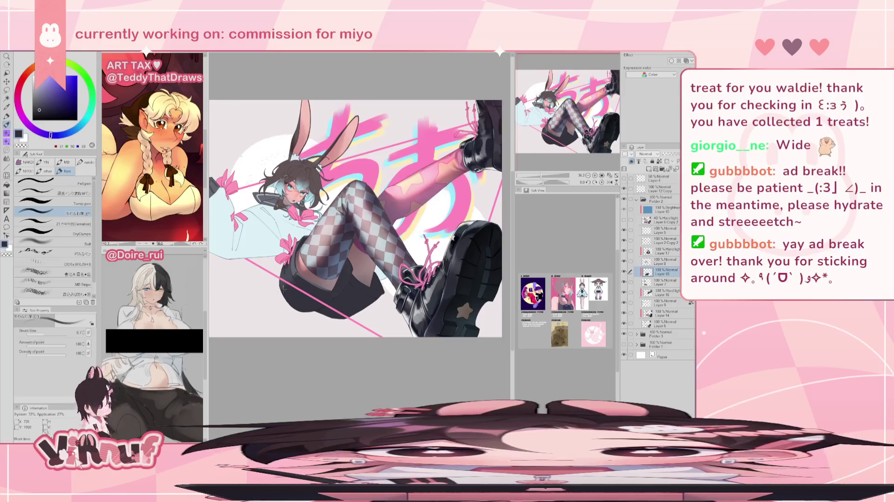
pyautogui.press('h')
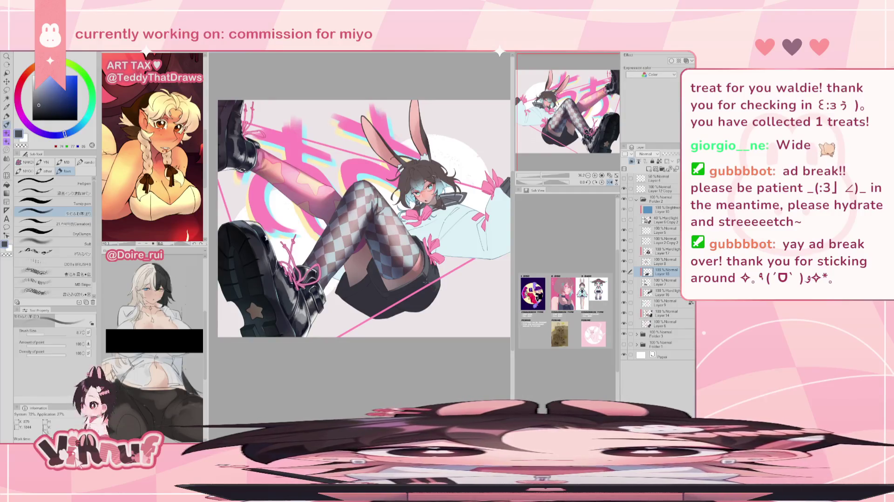
pyautogui.press('h')
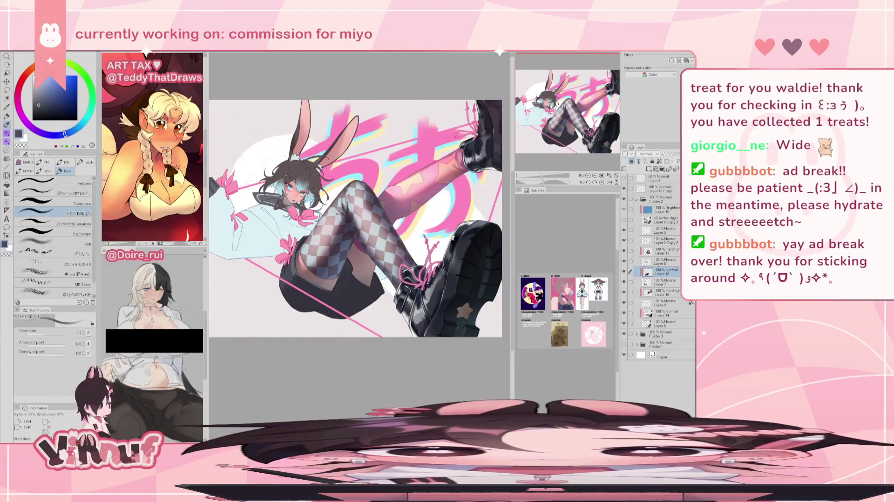
# Step: Switch to Liquify with a brush size of about 237
pyautogui.press('j')
pyautogui.moveTo(57, 331); pyautogui.dragTo(63, 332)
pyautogui.press('h')
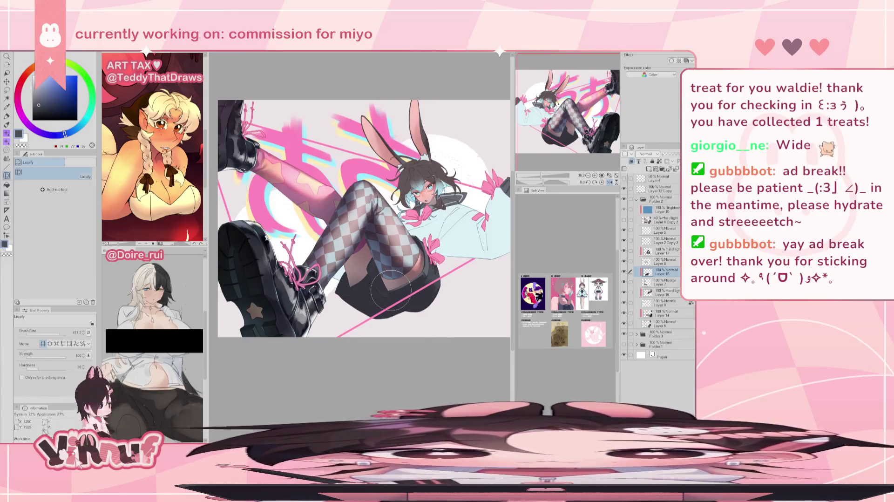
# Step: Return to the brush and sample a darker grey from the shorts
pyautogui.press('b')
pyautogui.keyDown('alt'); pyautogui.click(409, 289); pyautogui.keyUp('alt')
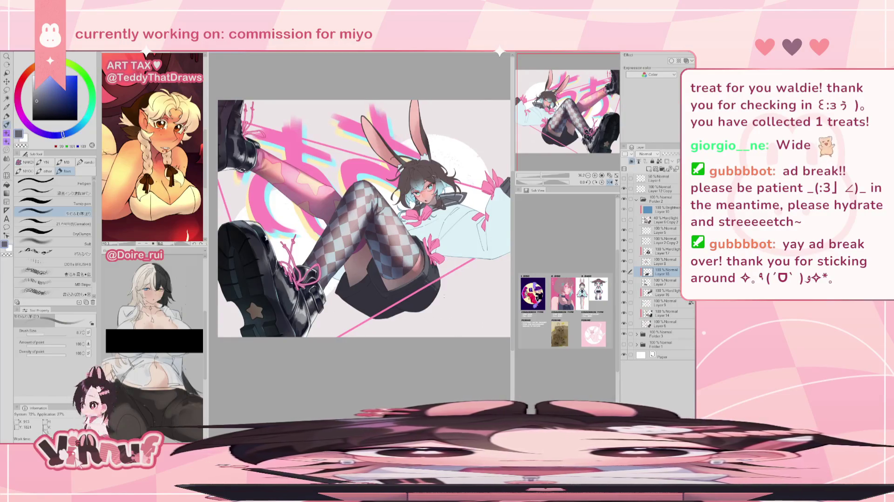
pyautogui.keyDown('alt'); pyautogui.click(441, 293); pyautogui.keyUp('alt')
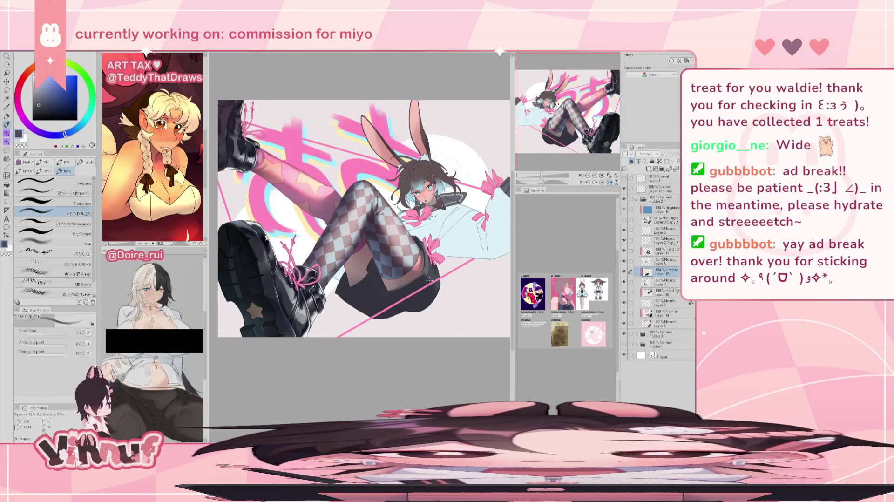
pyautogui.press('h')
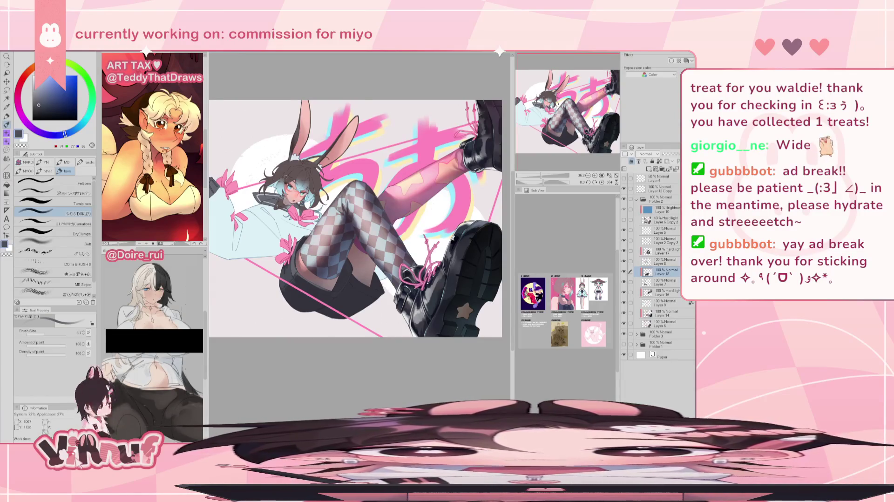
# Step: Shift the colour to a darker blue-grey and choose a soft blending brush
pyautogui.click(39, 109)
pyautogui.moveTo(39, 109); pyautogui.dragTo(43, 102)
pyautogui.click(72, 236)
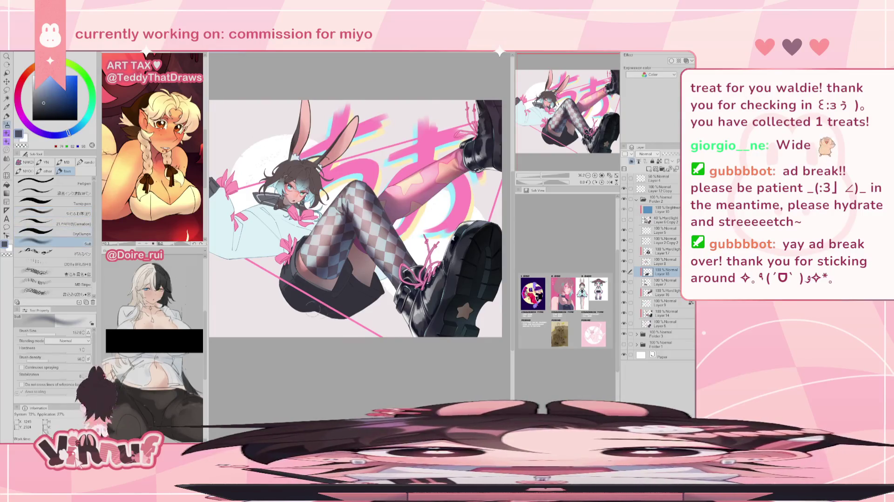
pyautogui.press('h')
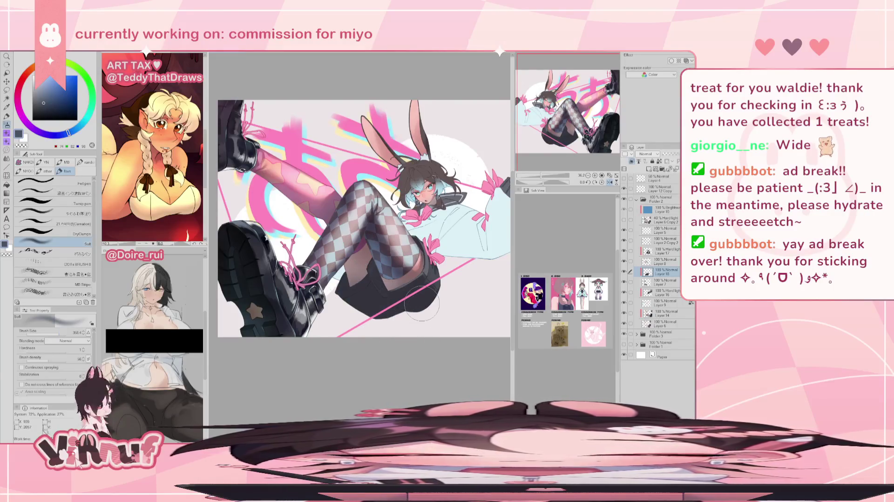
pyautogui.click(65, 213)
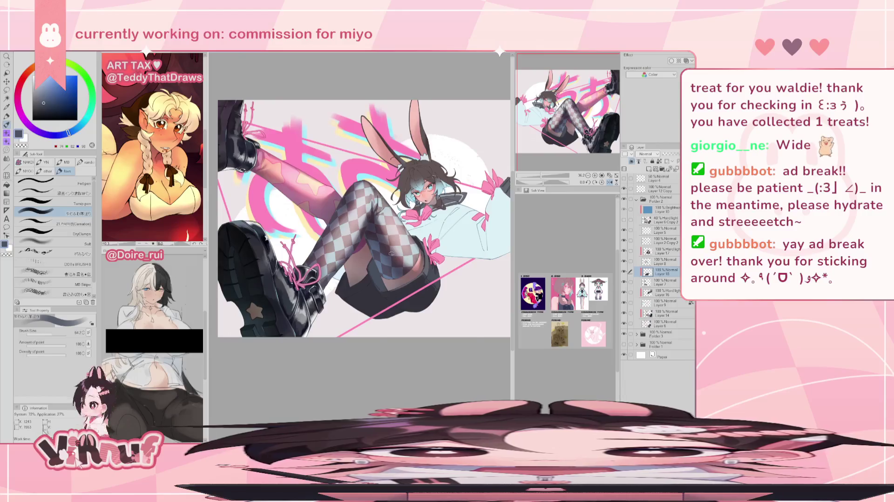
# Step: Flip the canvas back and forth to compare, ending mirrored
pyautogui.press('h')
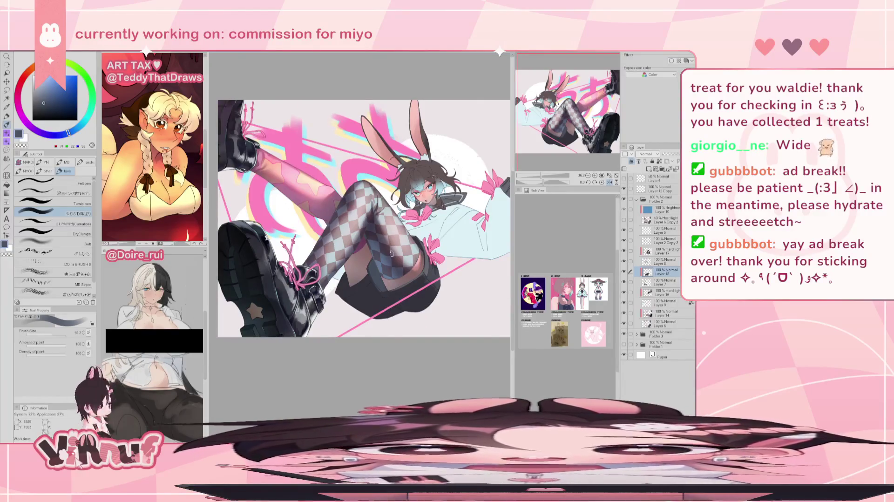
pyautogui.press('h')
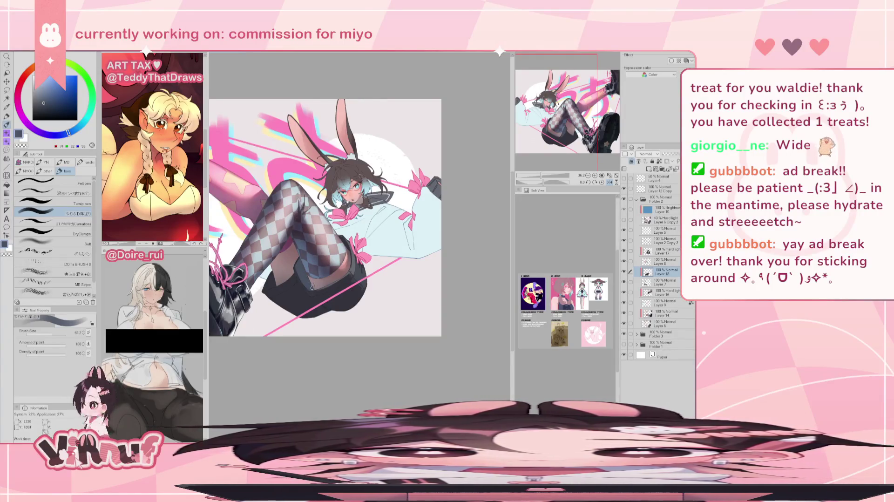
pyautogui.press('h')
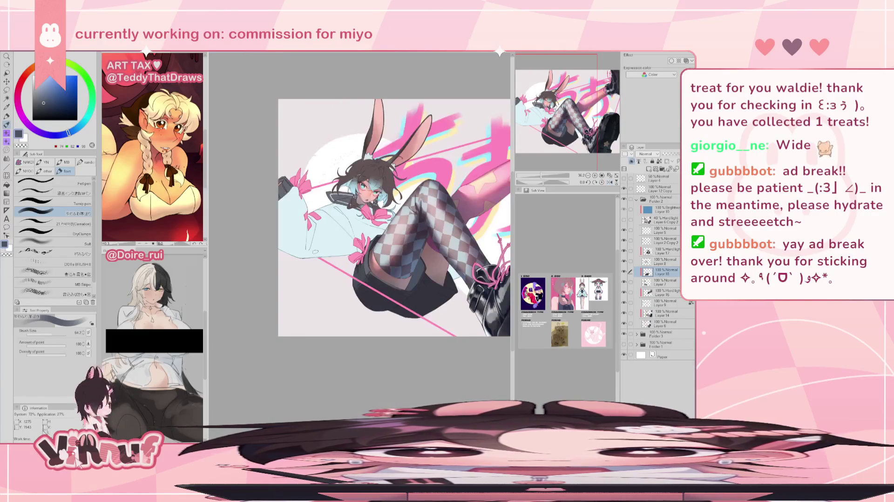
pyautogui.press('h')
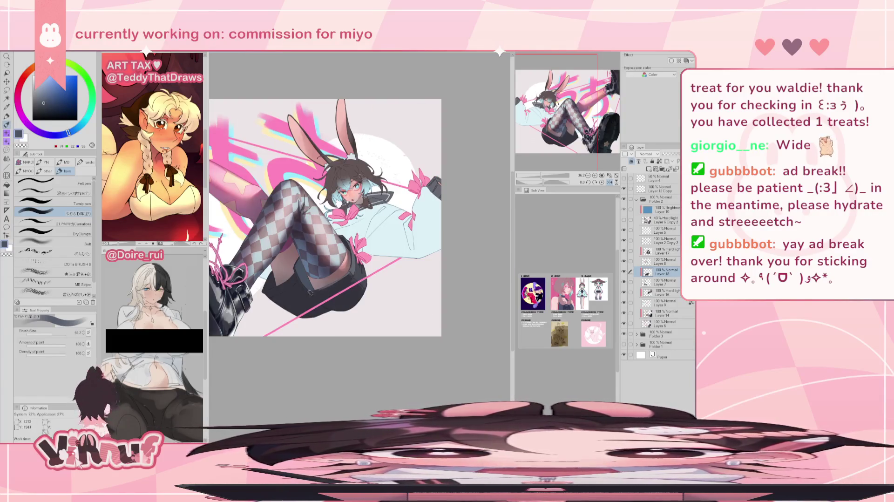
pyautogui.press('h')
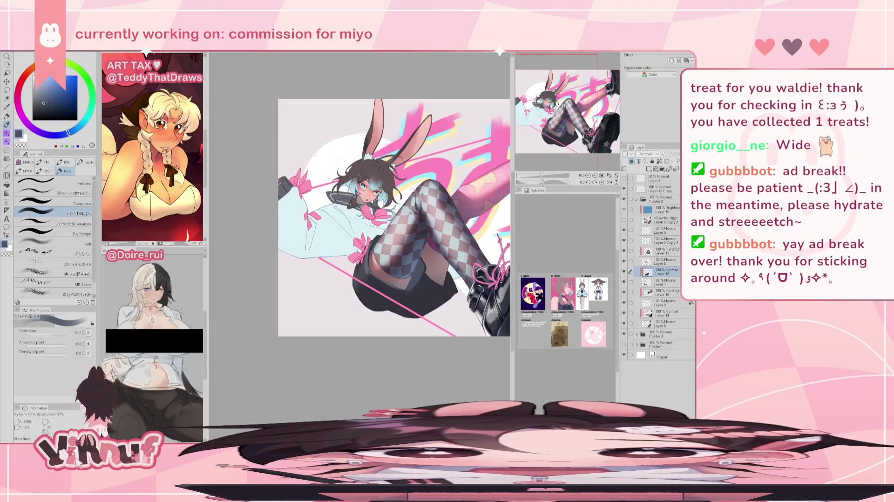
# Step: Pick a darker blue-grey painting colour while switching between mirrored and normal views
pyautogui.press('h')
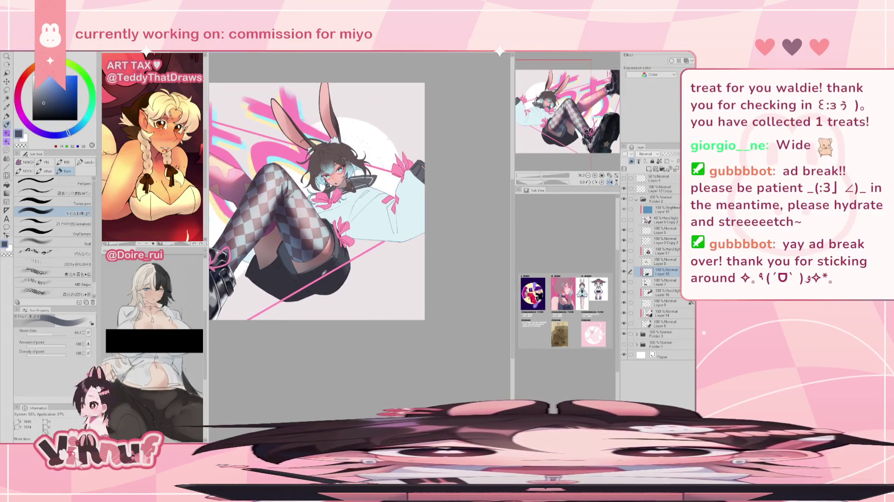
pyautogui.keyDown('alt'); pyautogui.click(321, 271); pyautogui.keyUp('alt')
pyautogui.click(37, 105)
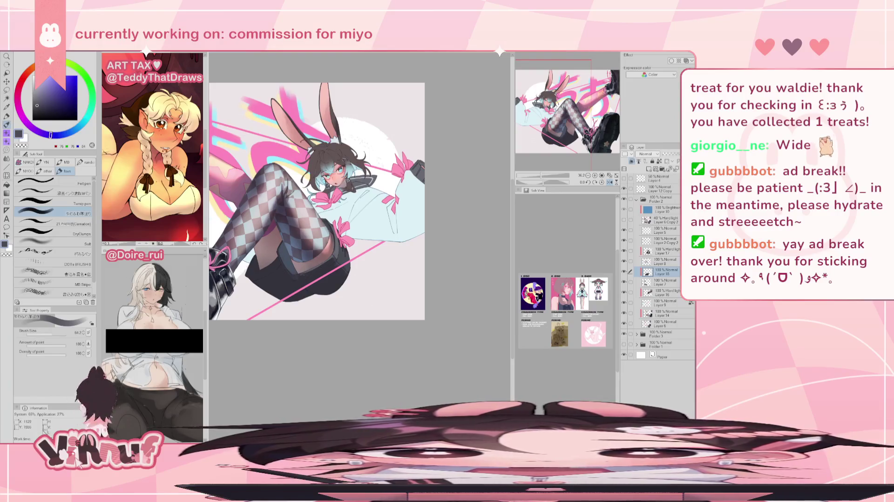
pyautogui.press('h')
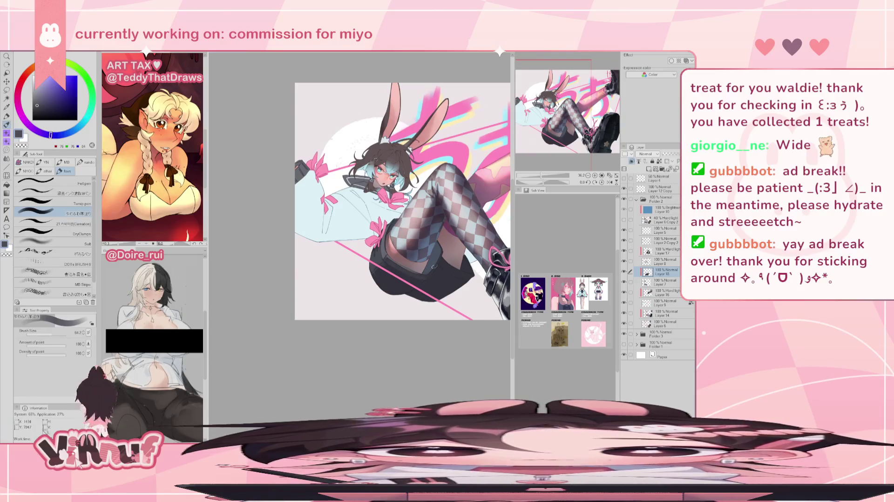
pyautogui.press('h')
pyautogui.press('h')
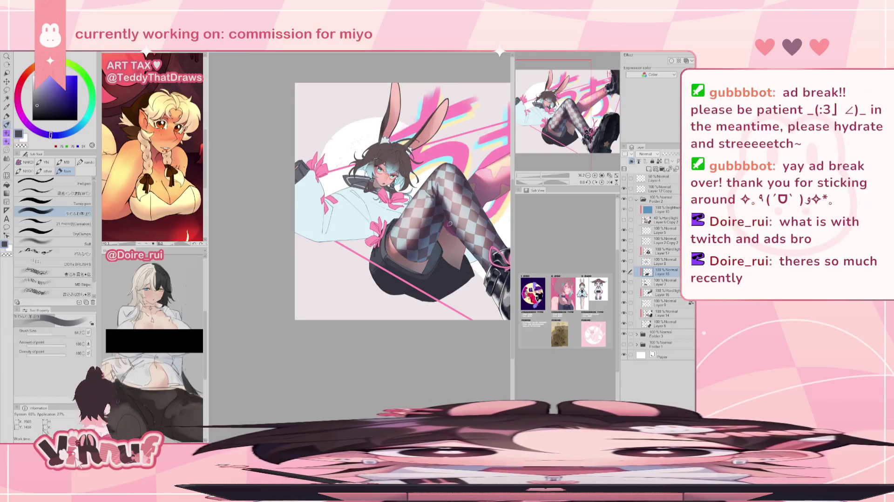
pyautogui.press('h')
pyautogui.keyDown('alt'); pyautogui.click(286, 247); pyautogui.keyUp('alt')
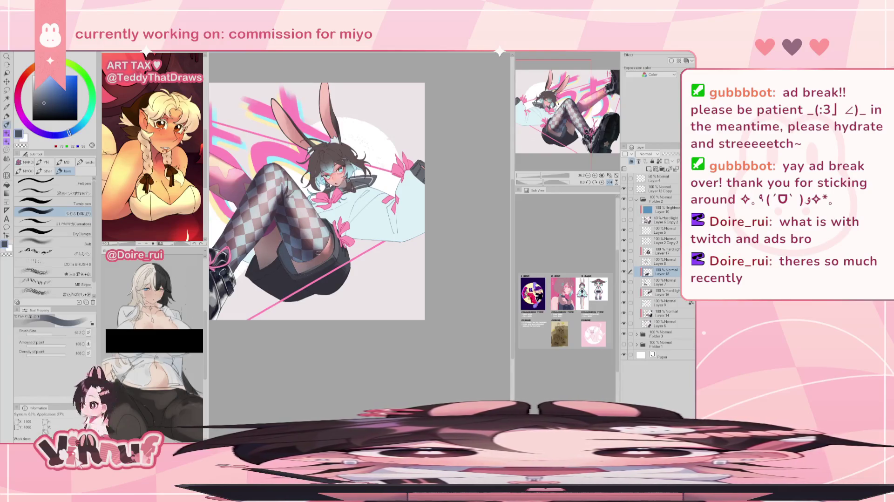
pyautogui.press('h')
pyautogui.keyDown('alt'); pyautogui.click(420, 286); pyautogui.keyUp('alt')
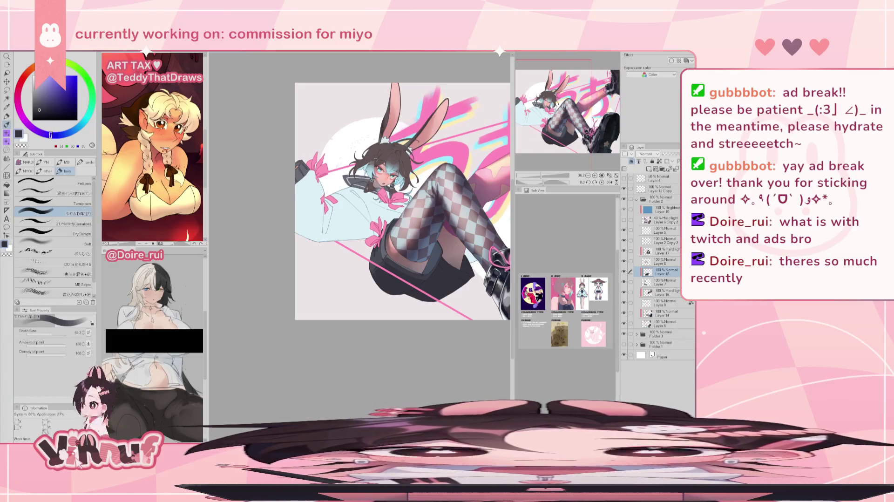
# Step: Check the mirrored view, pan to show the boots, and set the brush size to 97.0
pyautogui.moveTo(425, 239); pyautogui.dragTo(409, 233)
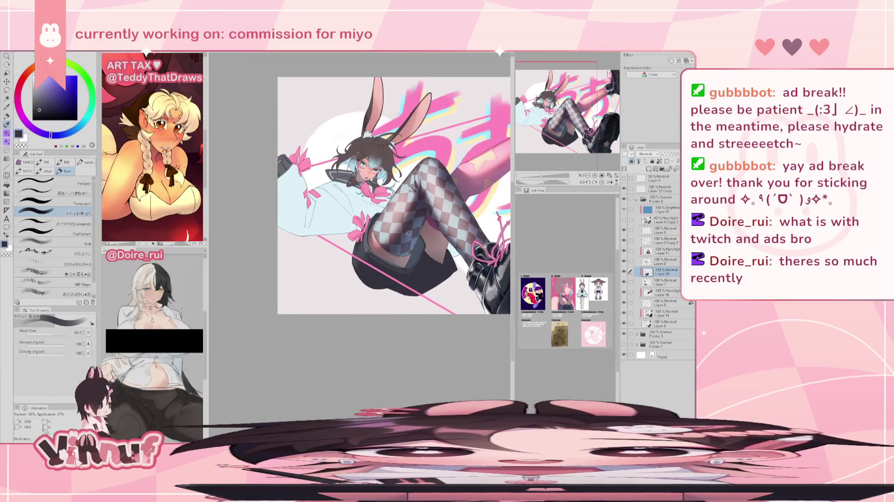
pyautogui.press('h')
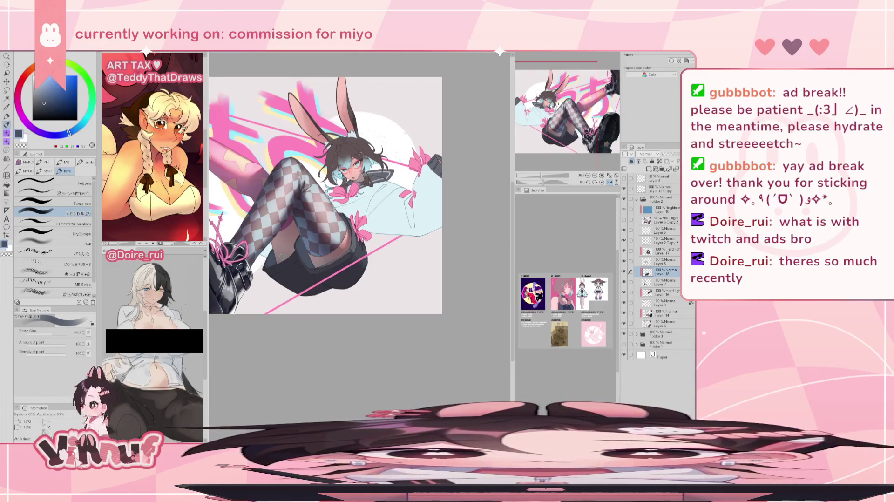
pyautogui.press('h')
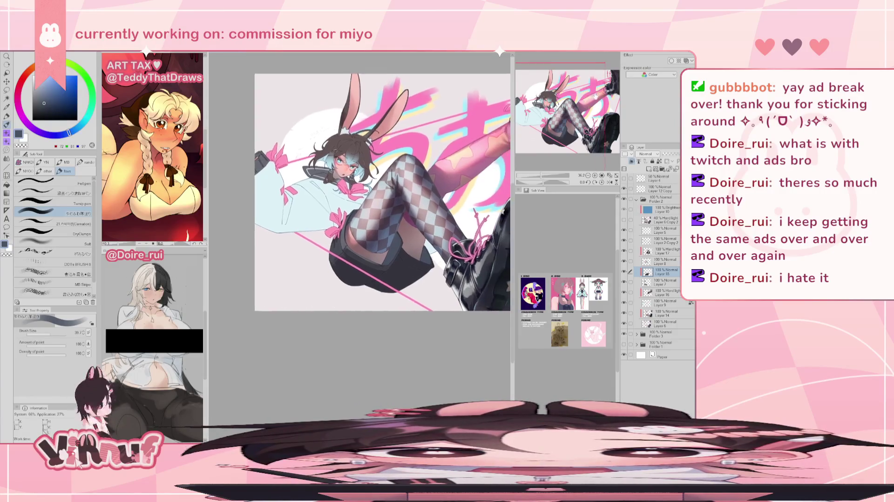
pyautogui.moveTo(585, 86); pyautogui.dragTo(603, 88)
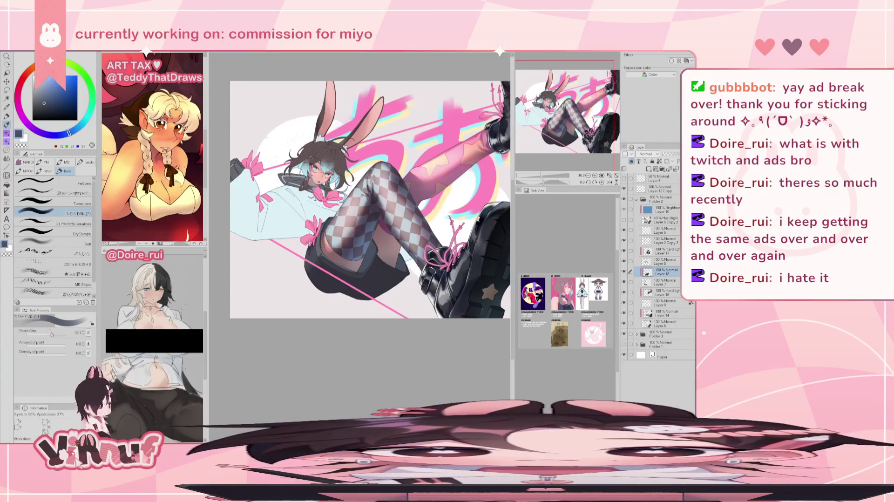
pyautogui.click(51, 333)
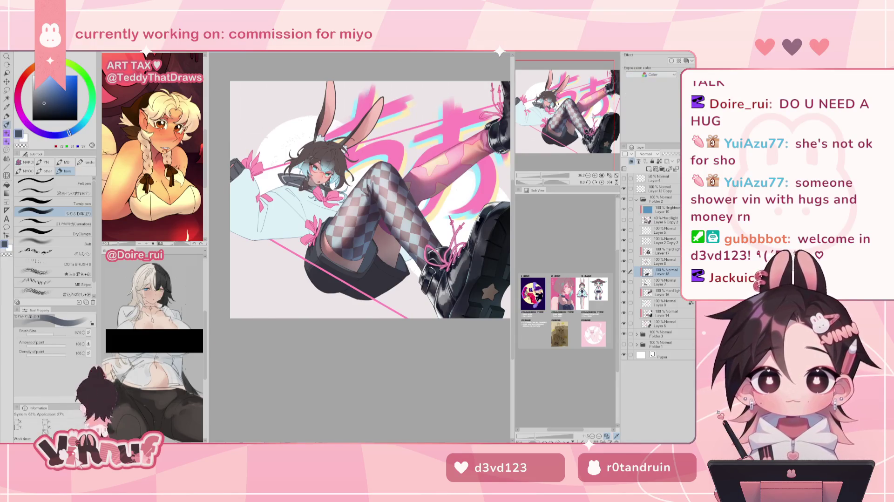
# Step: Zoom in on the canvas to enlarge the bunny-eared girl artwork
pyautogui.scroll(2, 360, 205)
pyautogui.scroll(1, 347, 210)
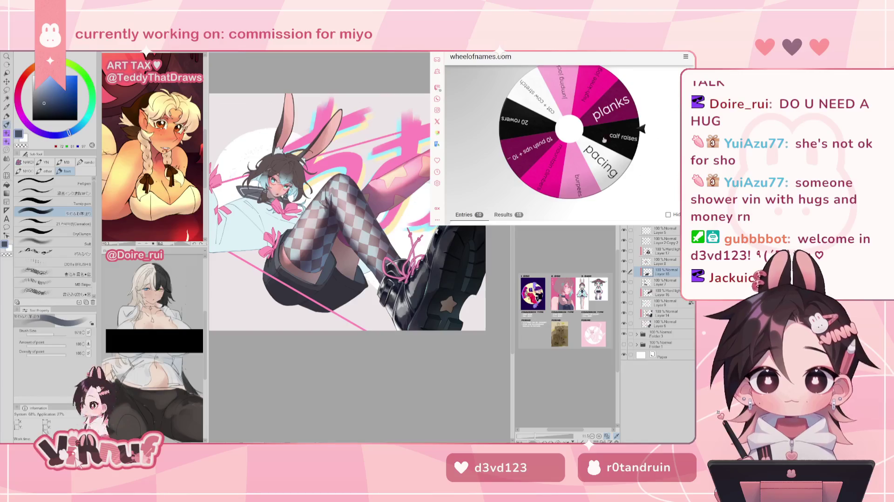
# Step: Spin the exercise wheel to draw 10 push ups + 10 squats, then move to the Google timer
pyautogui.scroll(1, 555, 176)
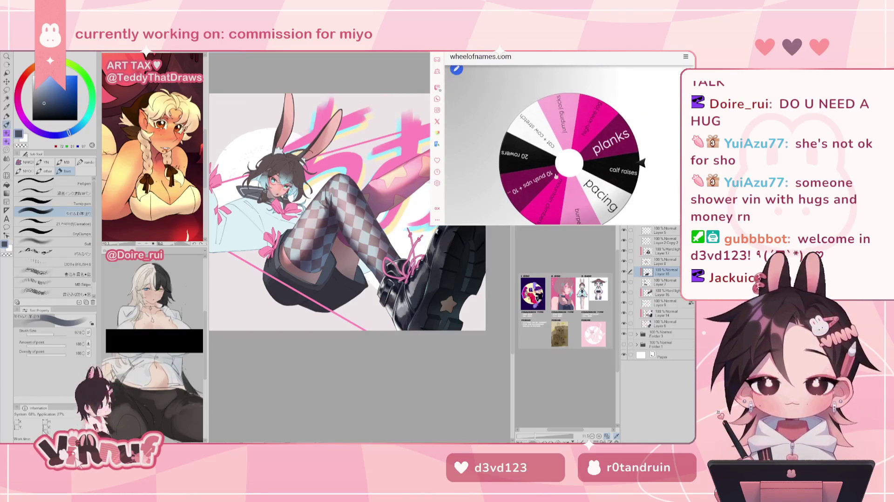
pyautogui.scroll(-1, 533, 127)
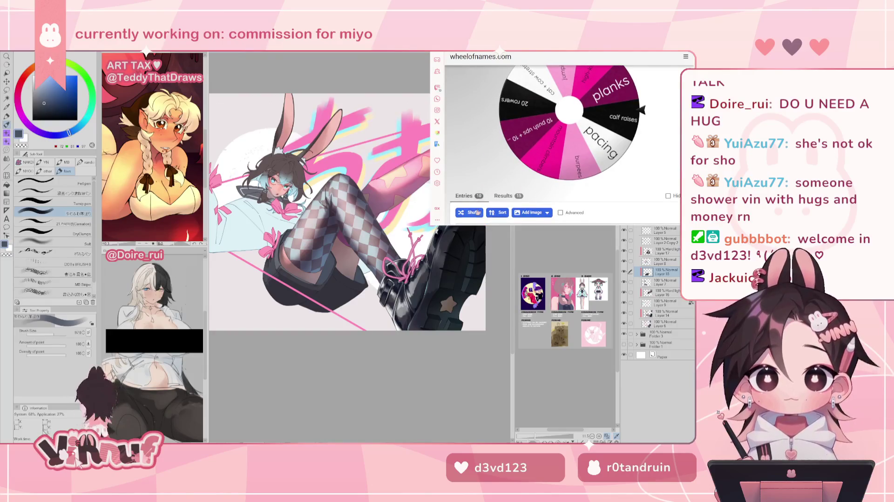
pyautogui.scroll(1, 666, 153)
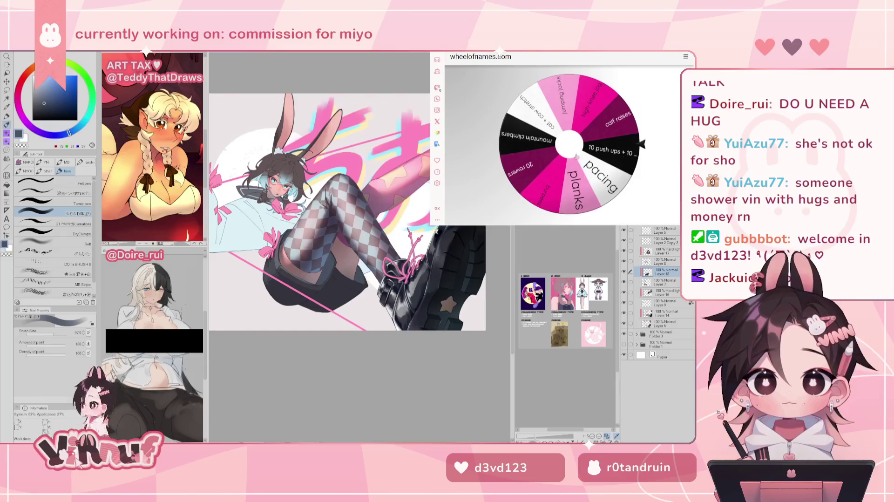
pyautogui.click(565, 147)
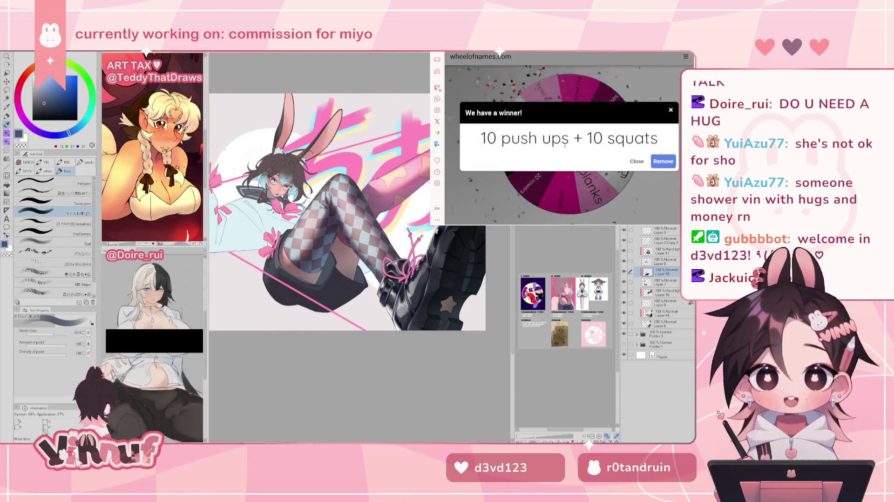
pyautogui.click(635, 162)
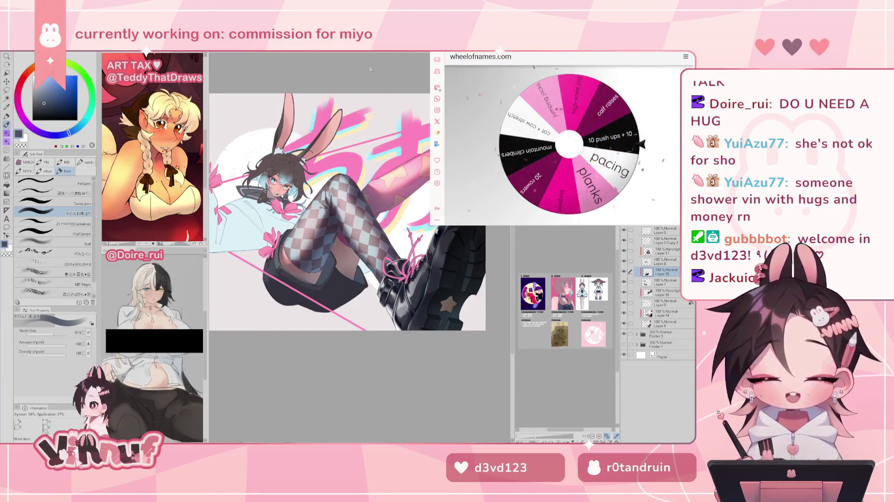
pyautogui.hotkey('ctrl', 'Tab')
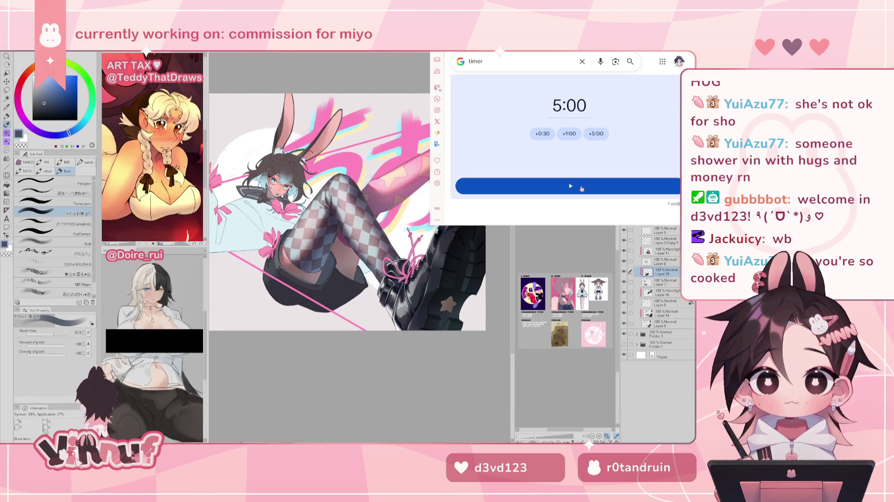
# Step: Start the five-minute Google timer so it counts down from 4:59
pyautogui.click(581, 188)
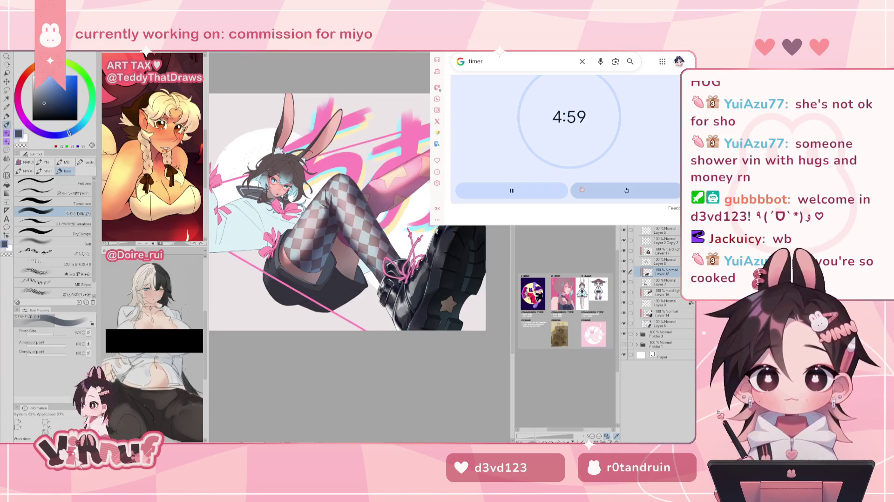